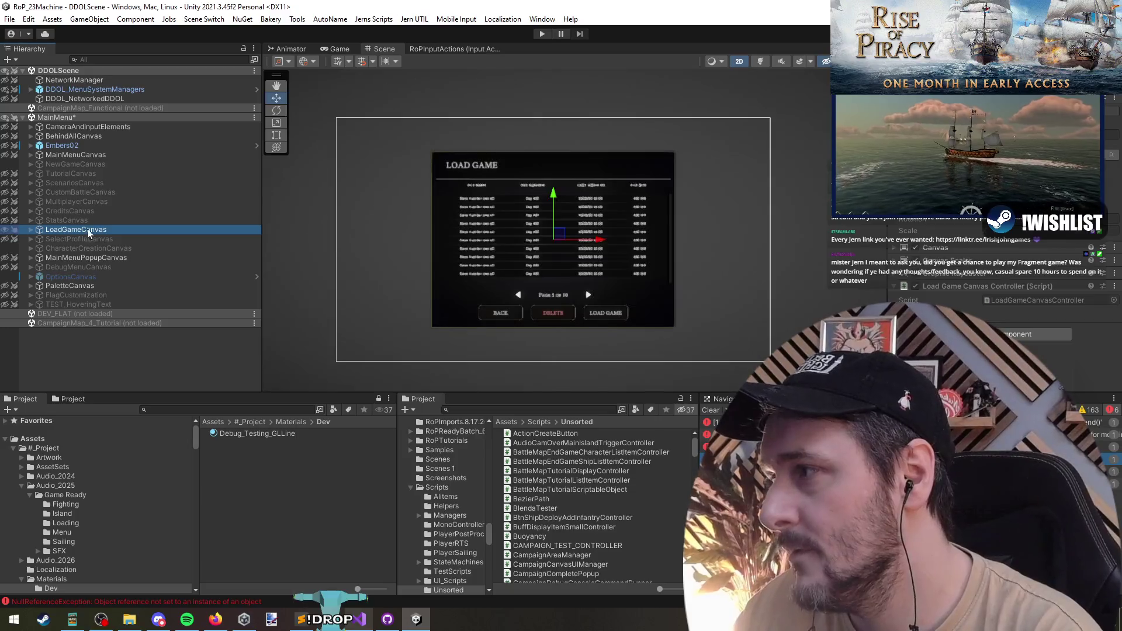
Inspect the Load Game save list and its MainMenuLoadGameListItem prefab, then return to the scene
key("f")
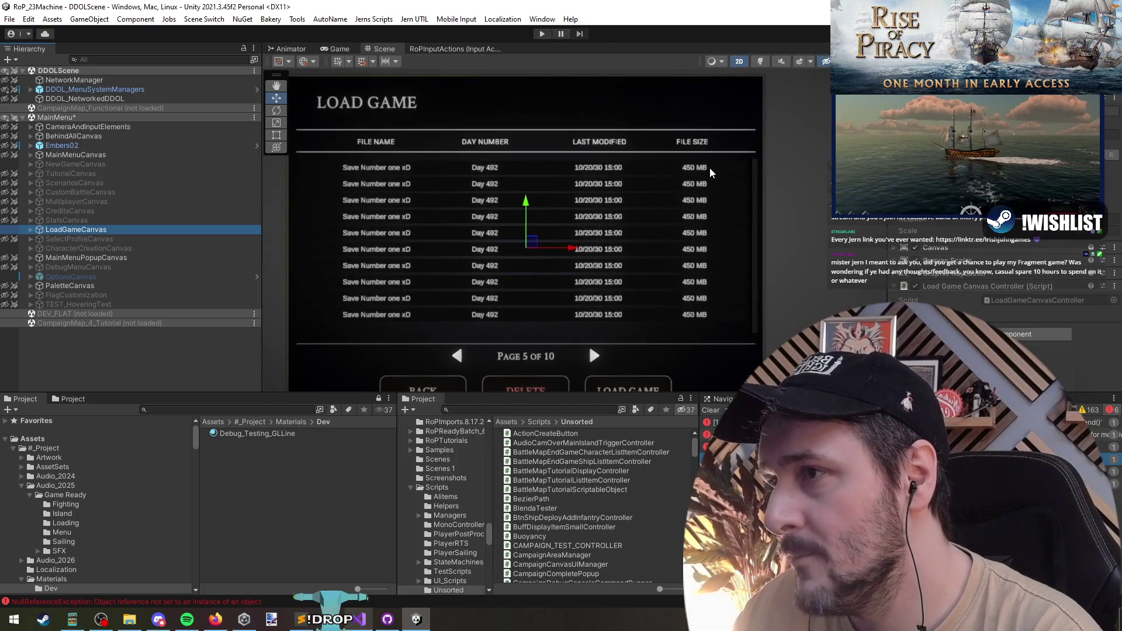
left_click(711, 173)
left_click(380, 182)
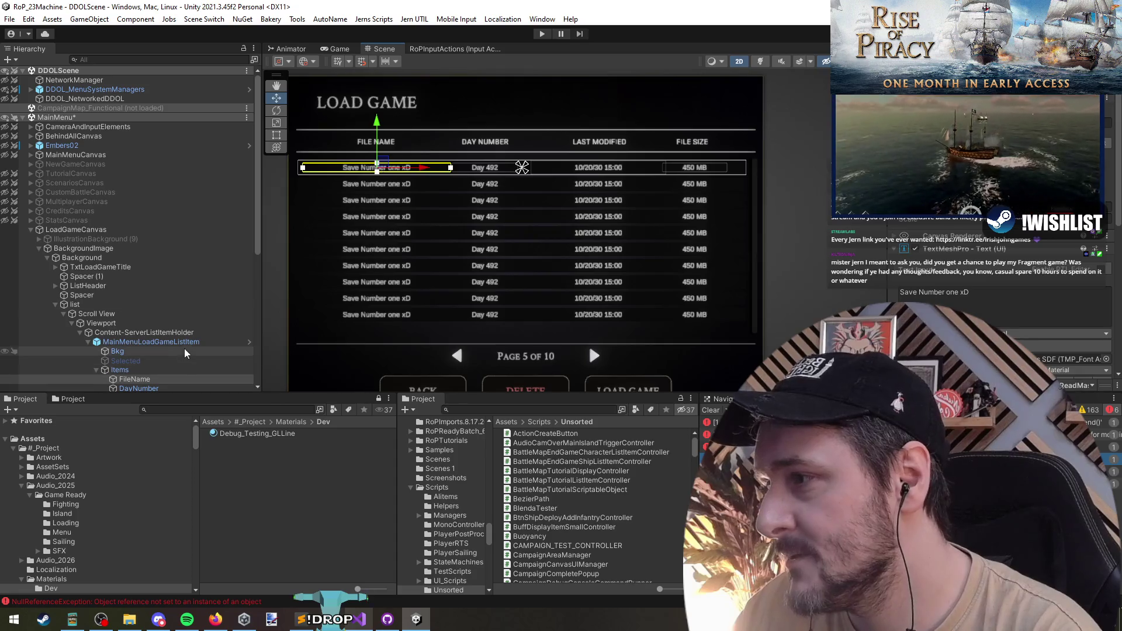
left_click(241, 342)
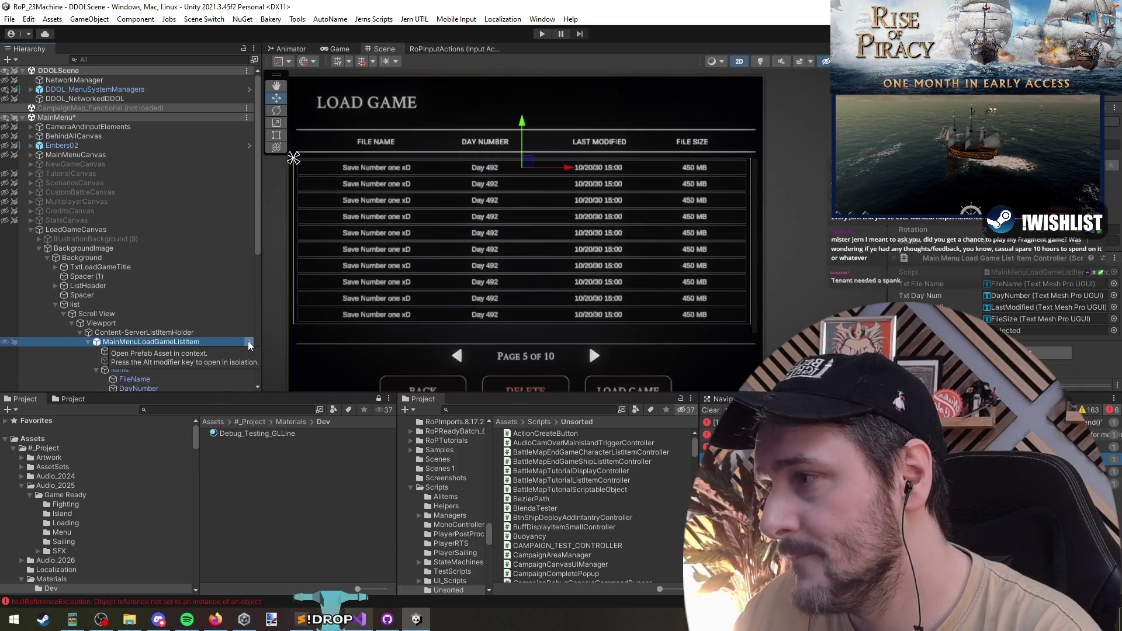
left_click(248, 345)
scroll(589, 345, "up", 2)
scroll(583, 289, "up", 2)
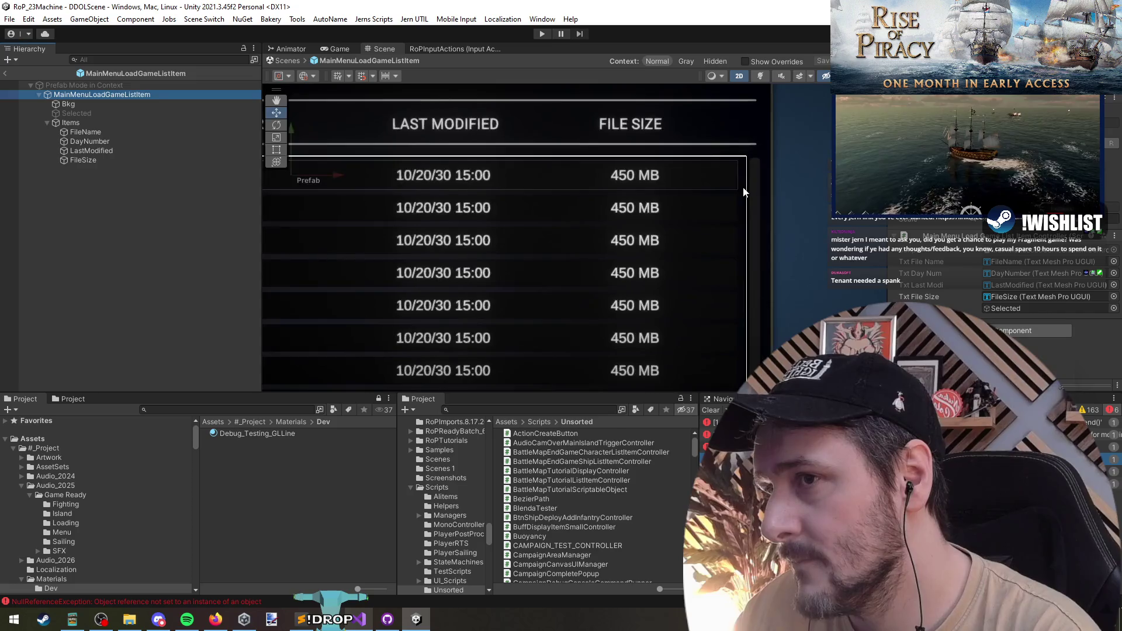
scroll(579, 232, "up", 2)
left_click(73, 123)
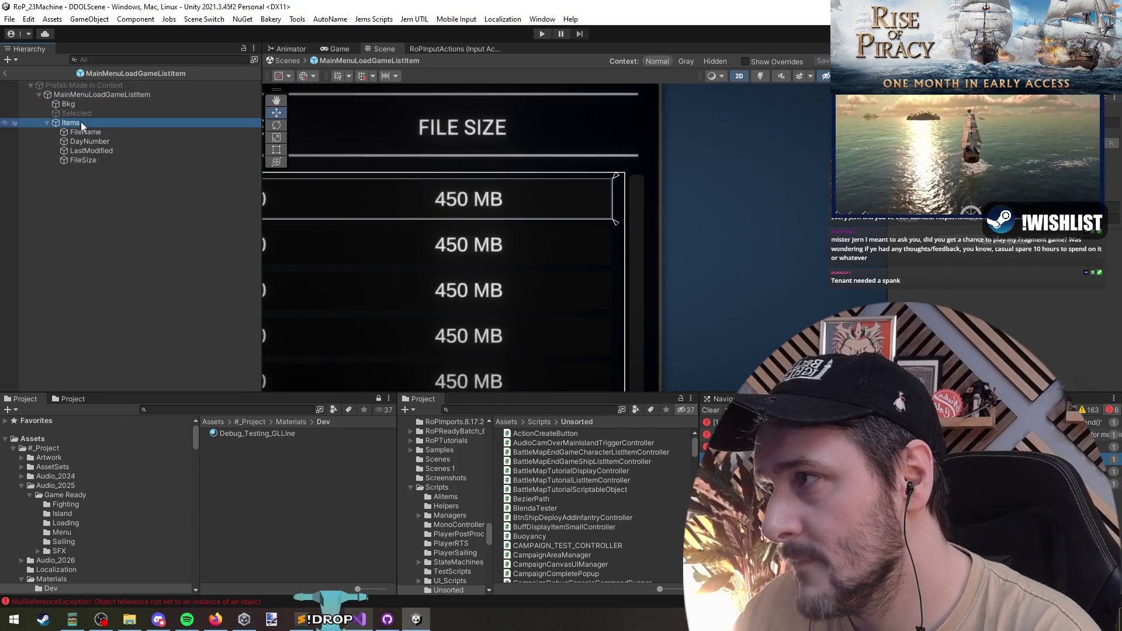
left_click(84, 97)
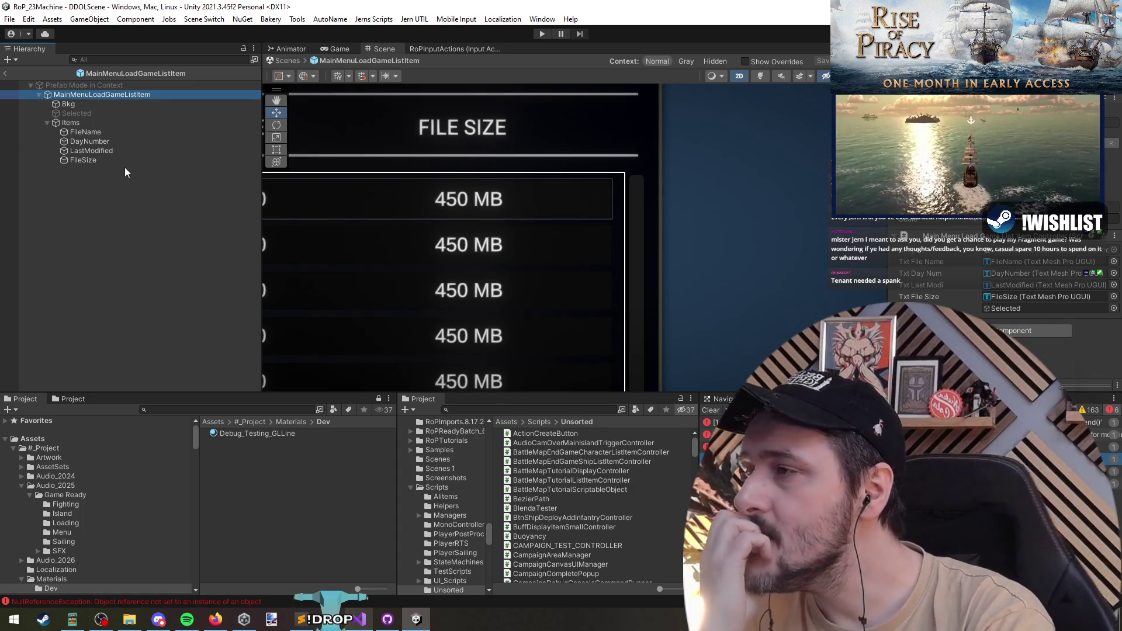
left_click(6, 73)
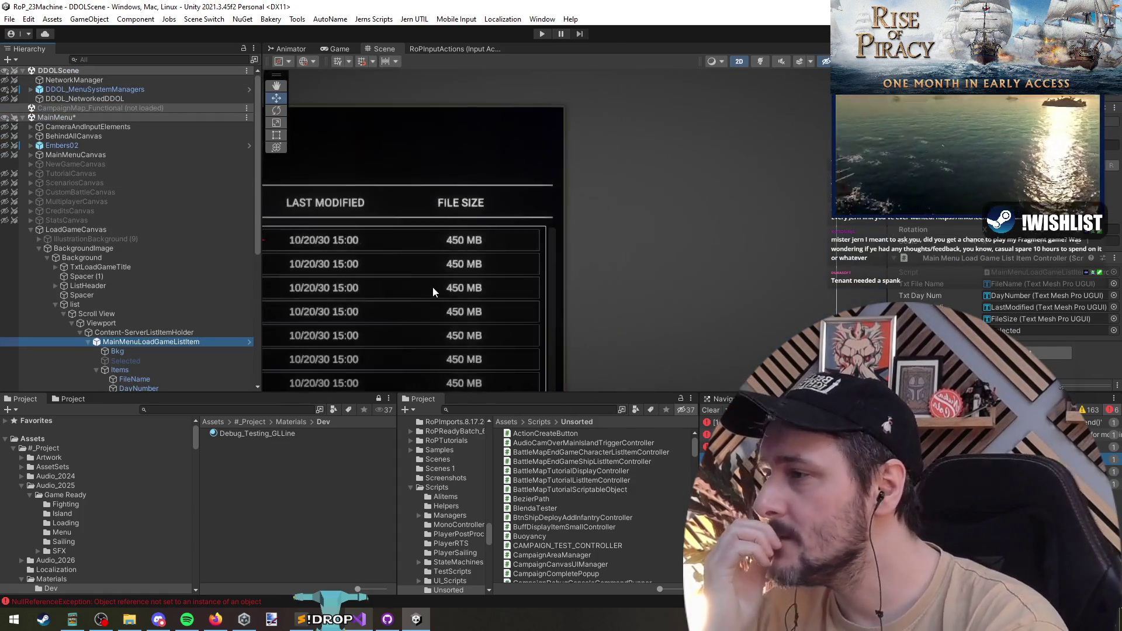
Deactivate LoadGameCanvas and collapse its children in the Hierarchy
double_click(78, 229)
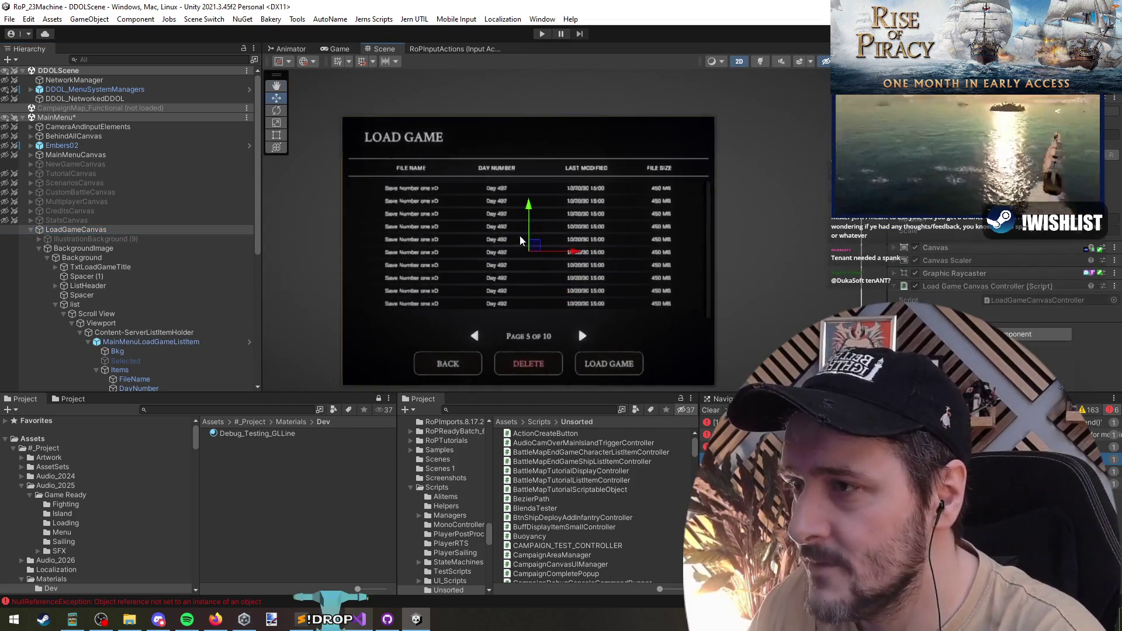
key("alt+shift+a")
left_click(78, 230)
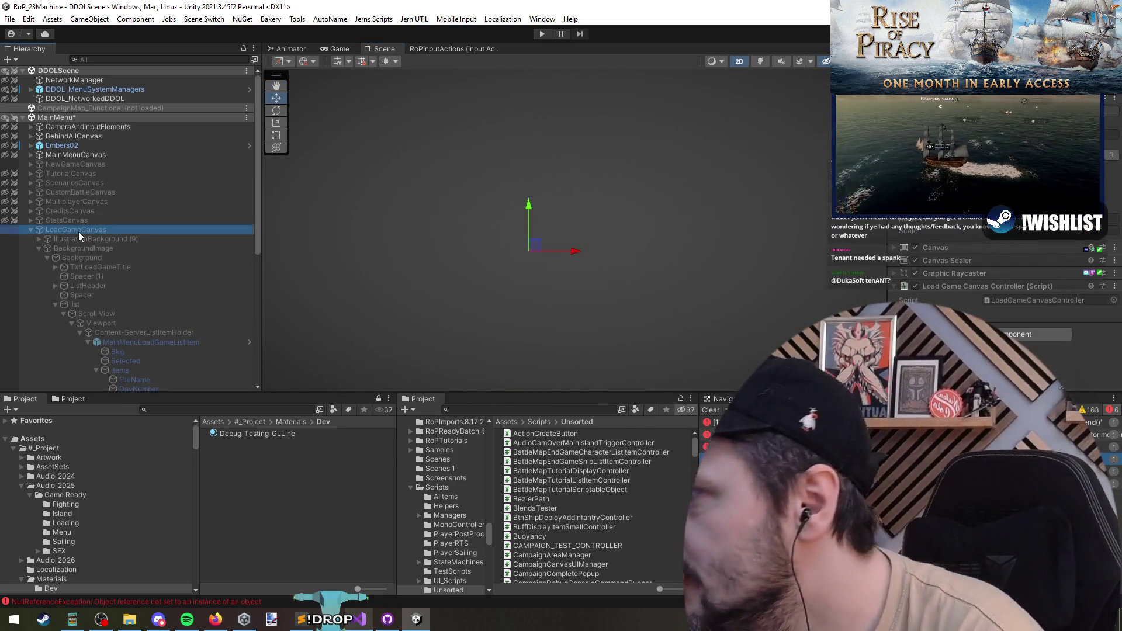
left_click(29, 230)
left_click(92, 333)
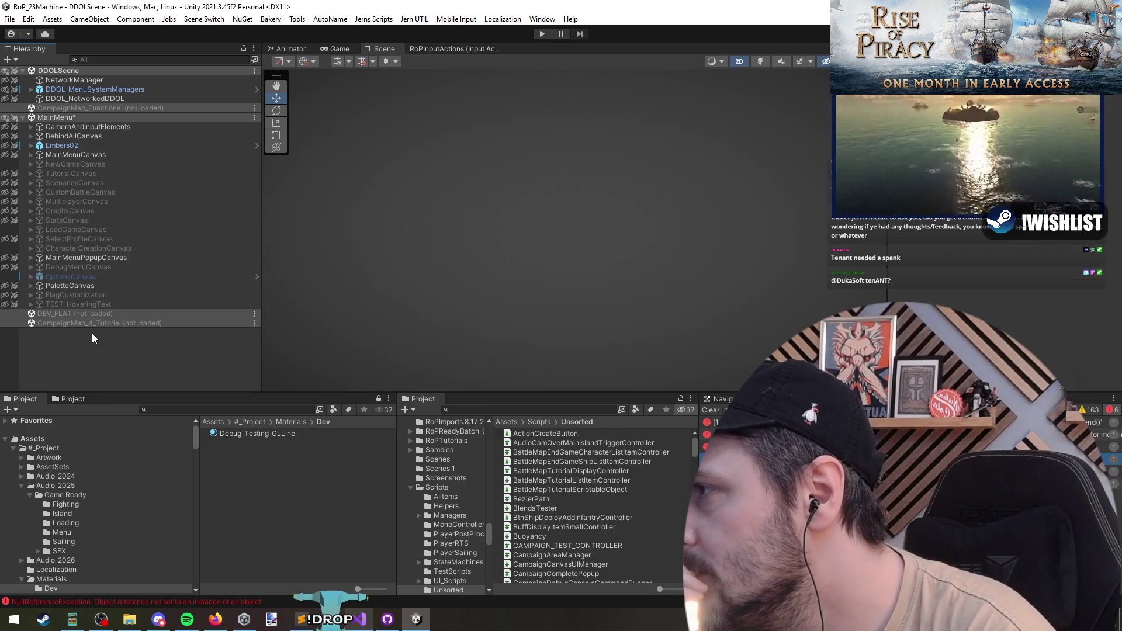
left_click(69, 229)
left_click(110, 341)
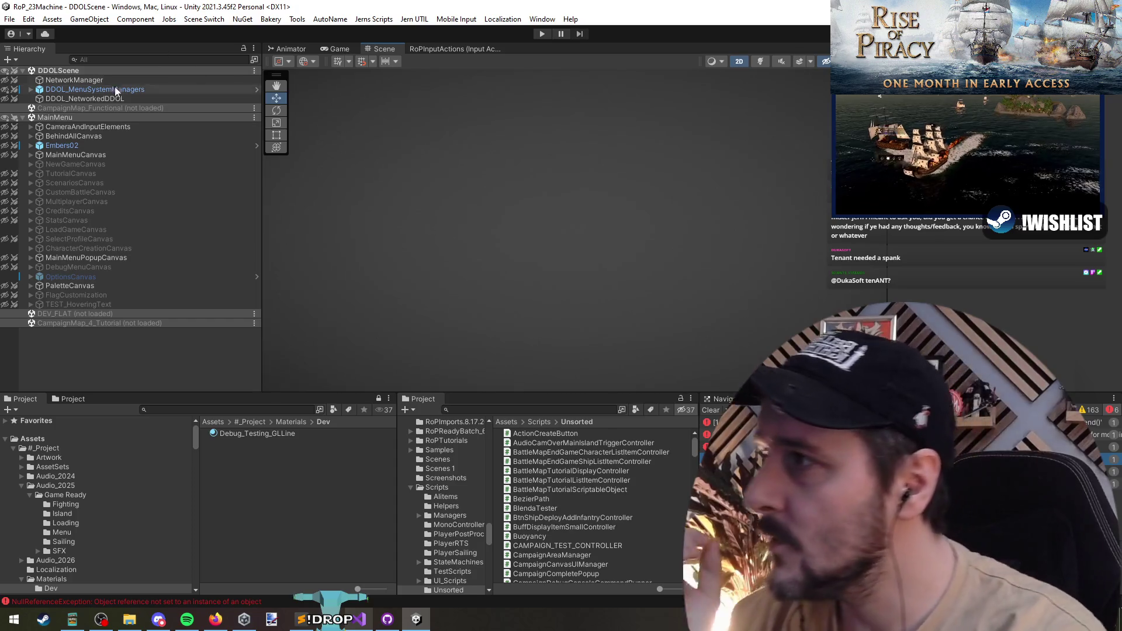
left_click(101, 108)
right_click(100, 108)
left_click(123, 114)
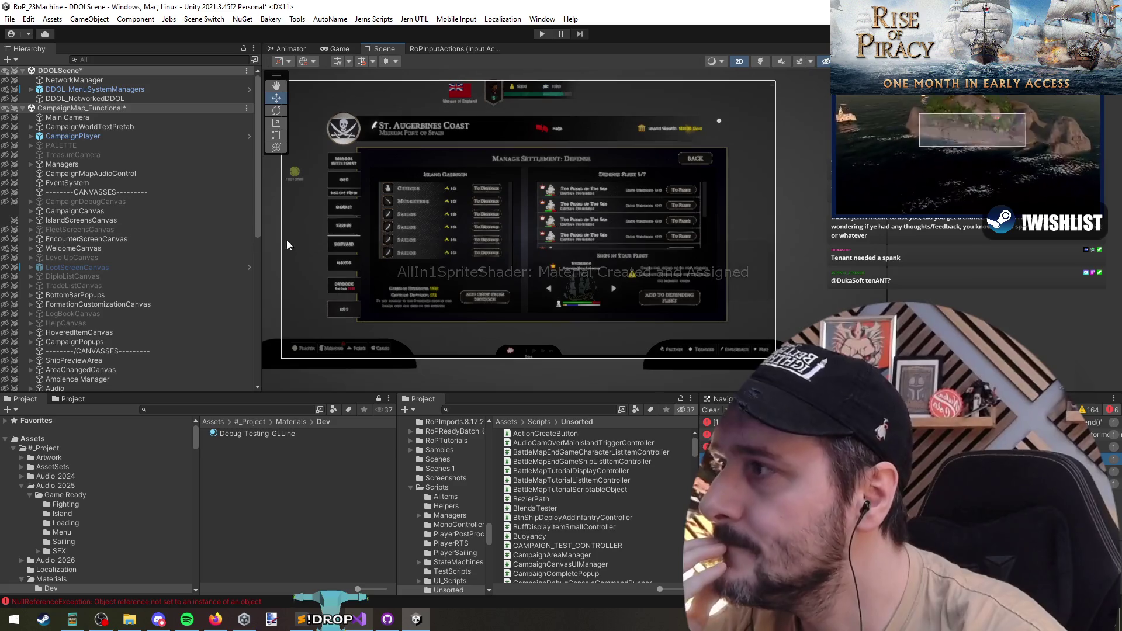
scroll(98, 337, "down", 2)
scroll(96, 351, "down", 2)
scroll(97, 360, "down", 3)
scroll(101, 358, "down", 4)
Unload the MainMenu scene, saving its changes in the prompt
right_click(83, 182)
left_click(107, 235)
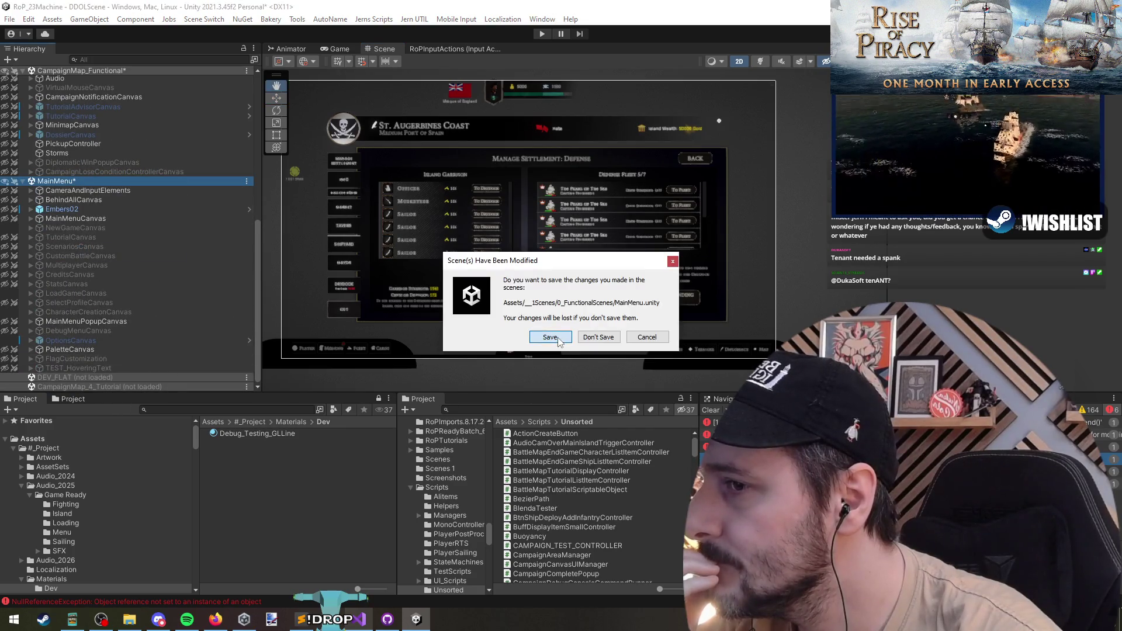
left_click(597, 339)
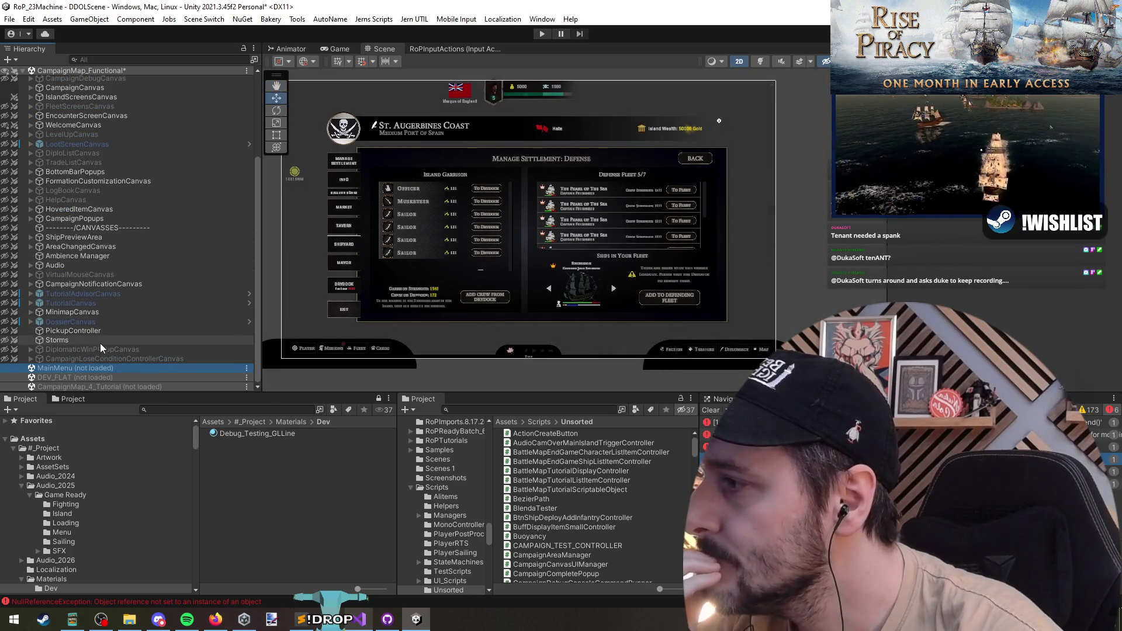
scroll(92, 212, "up", 5)
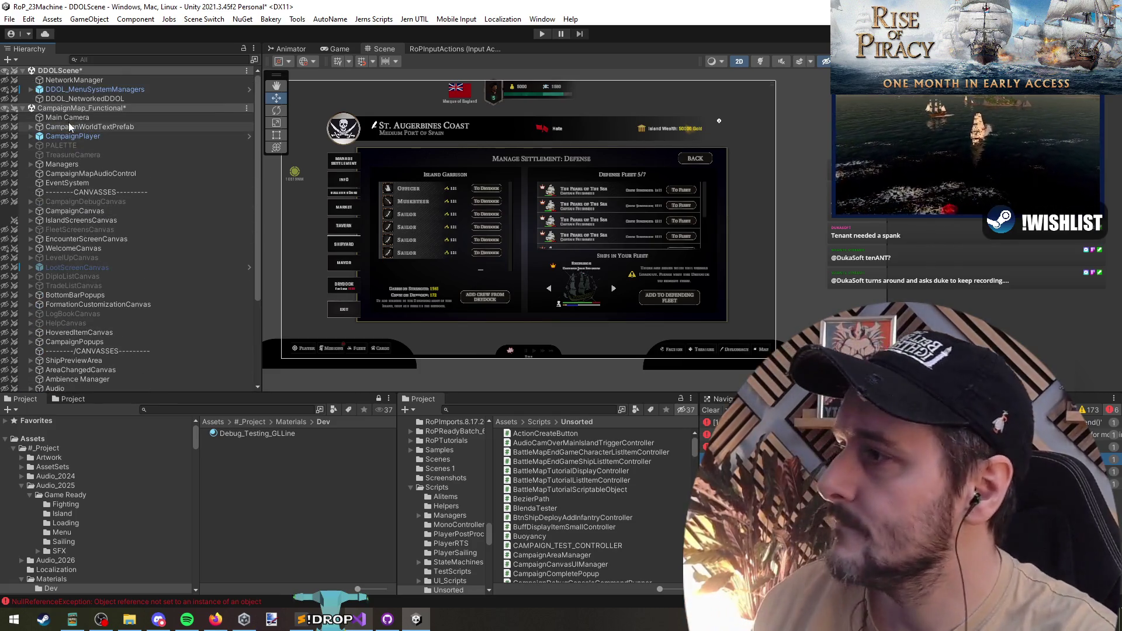
Search the Hierarchy for the pause BtnMenu button and inspect it in context
key("ctrl+f")
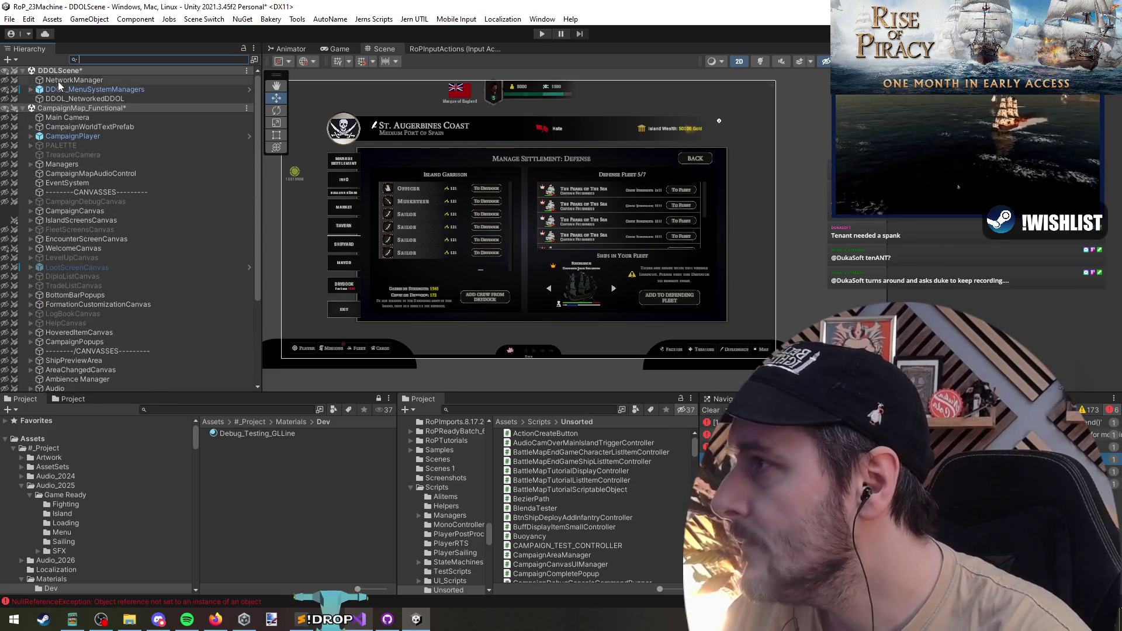
type("pause")
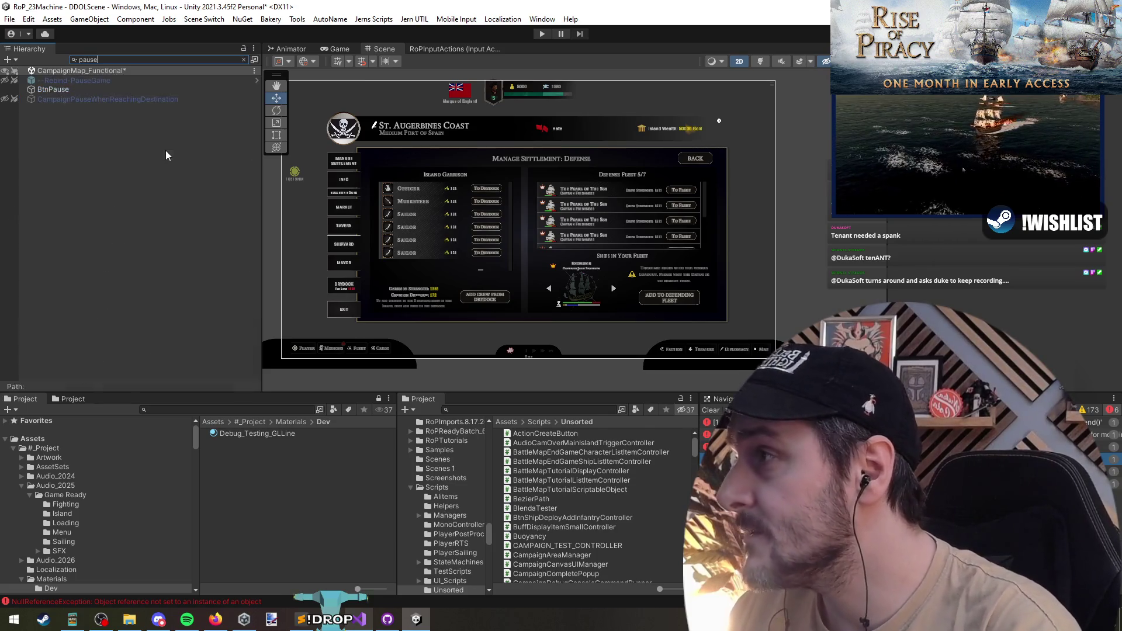
key("BackSpace")
key("BackSpace")
key("BackSpace")
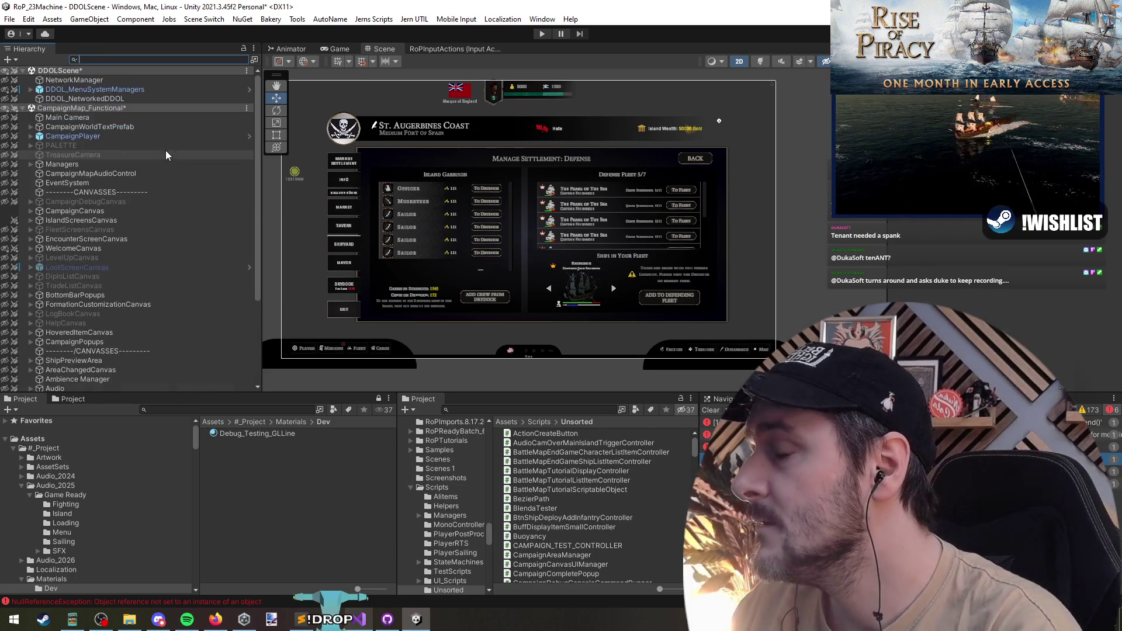
type("menu")
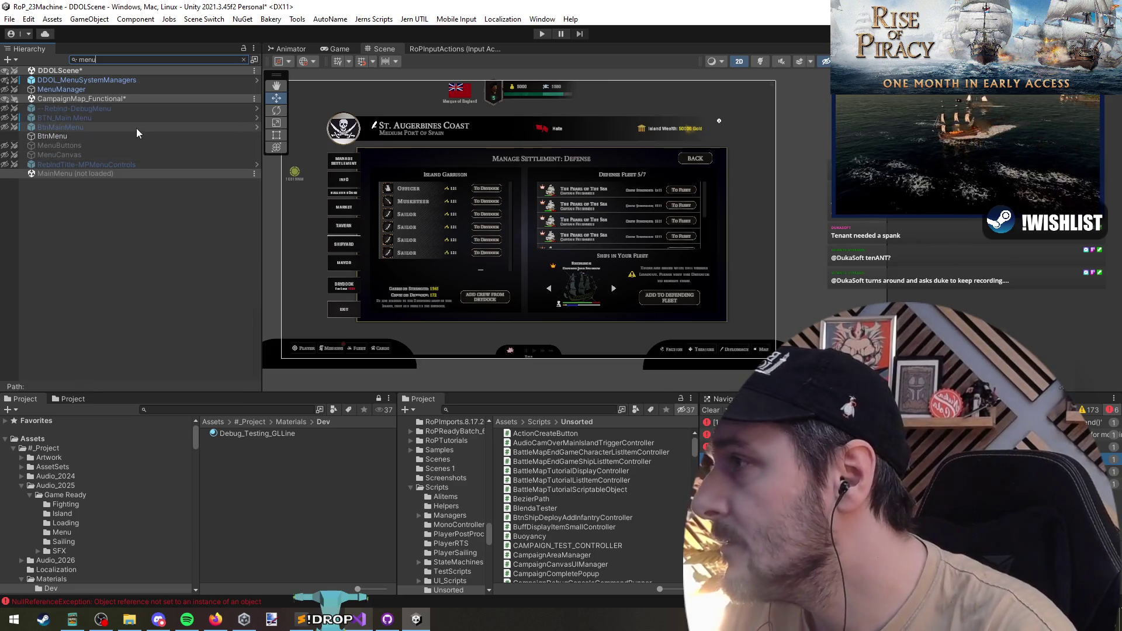
left_click(145, 139)
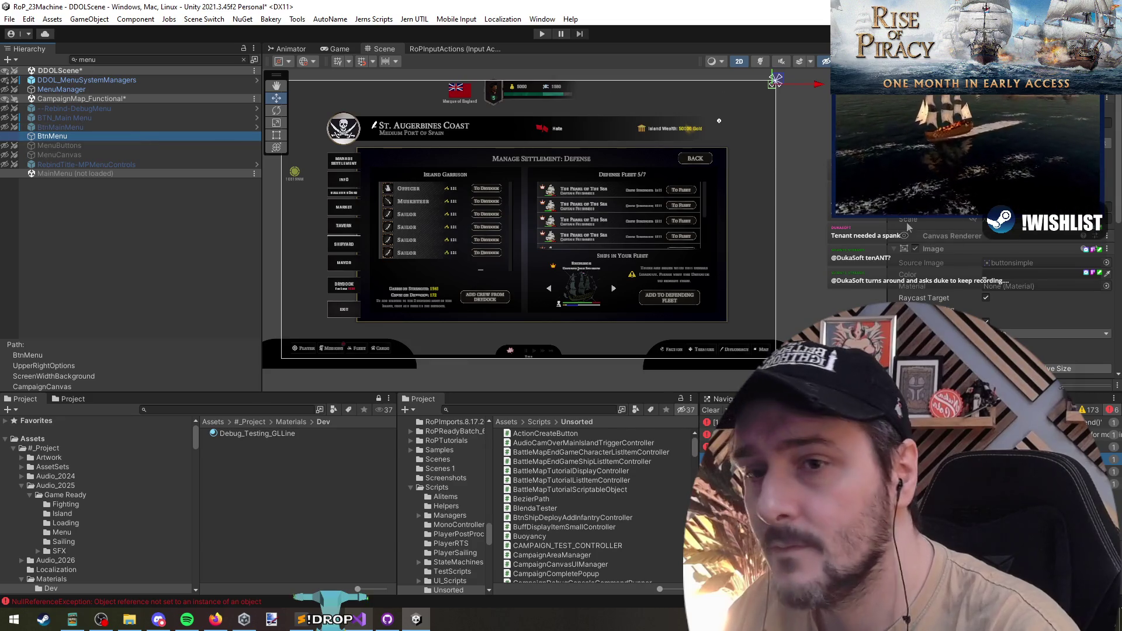
scroll(999, 280, "down", 5)
key("Escape")
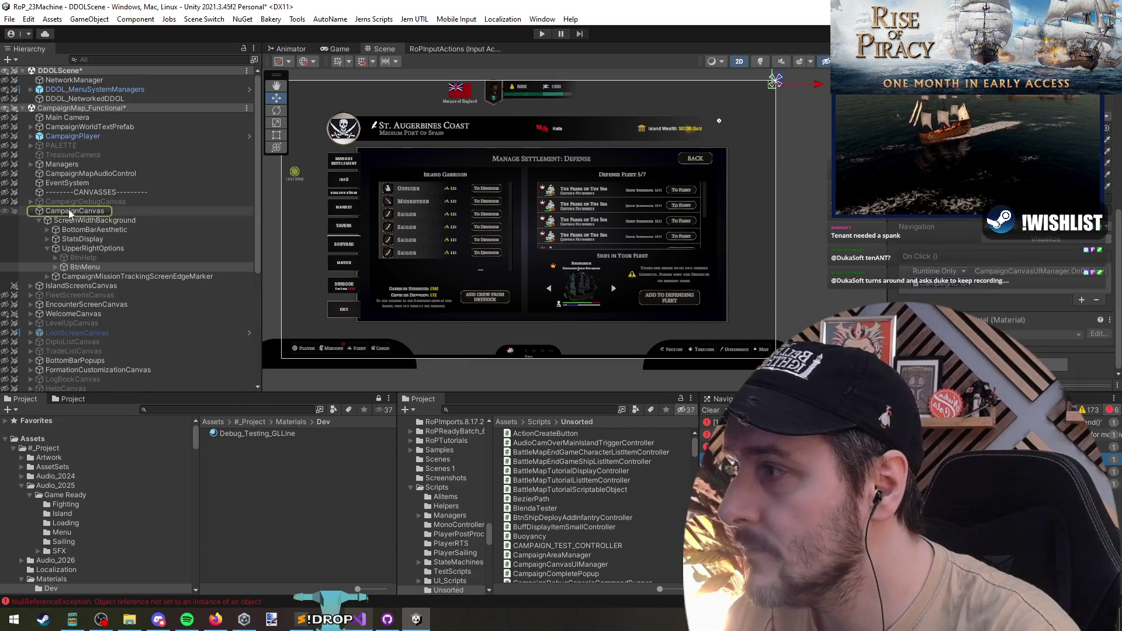
scroll(105, 246, "down", 1)
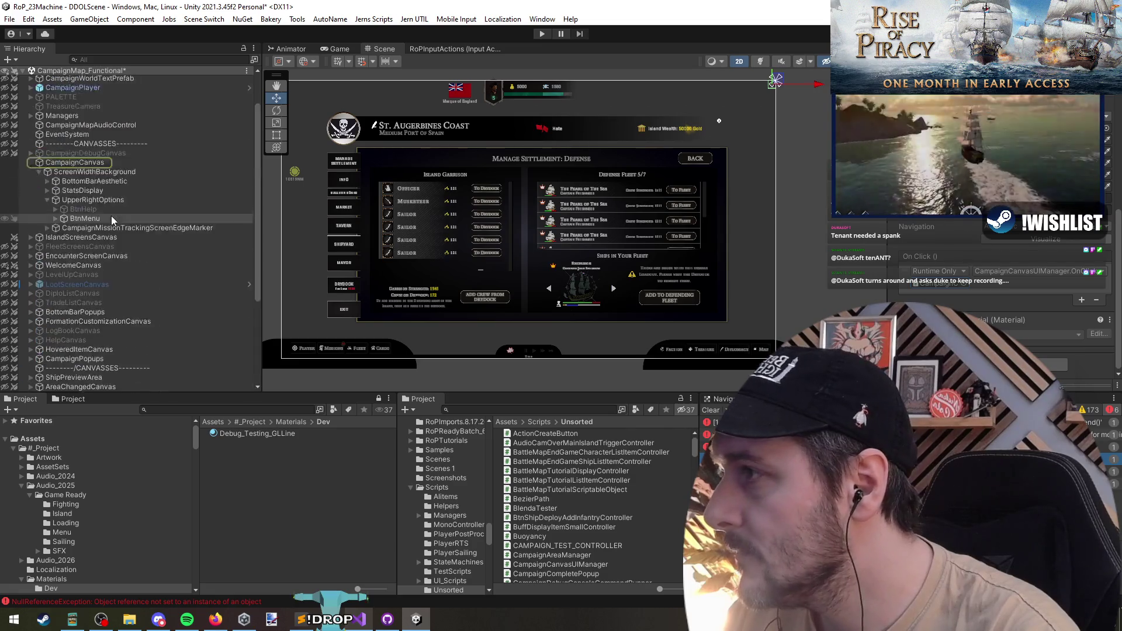
Find MenuCanvas via a 'menu' search and toggle its scene visibility on
left_click(105, 60)
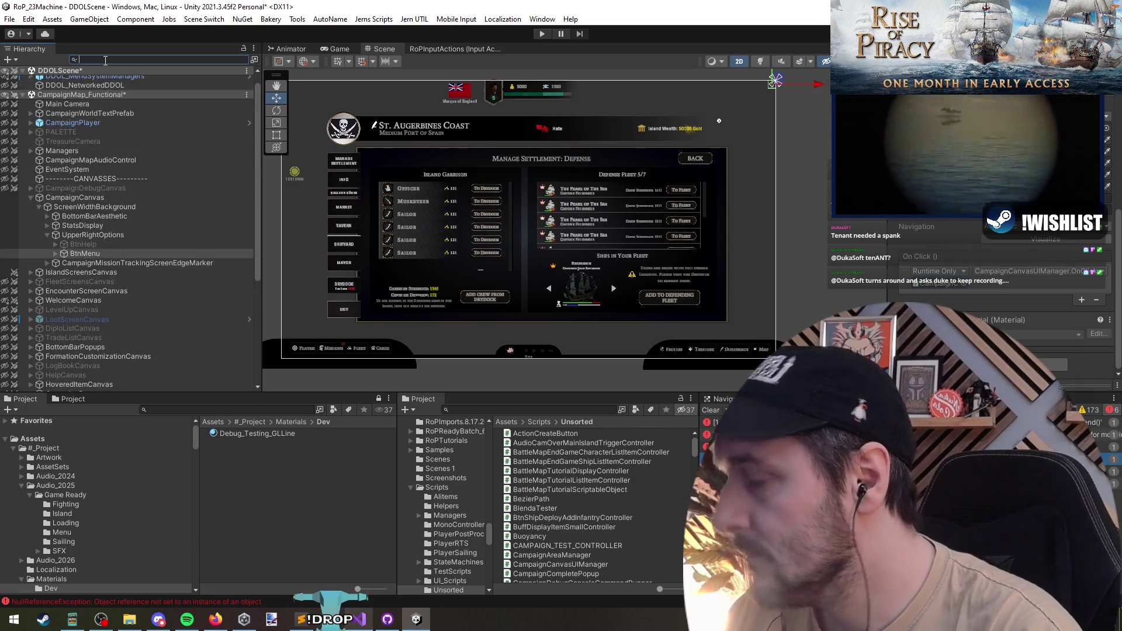
type("menu")
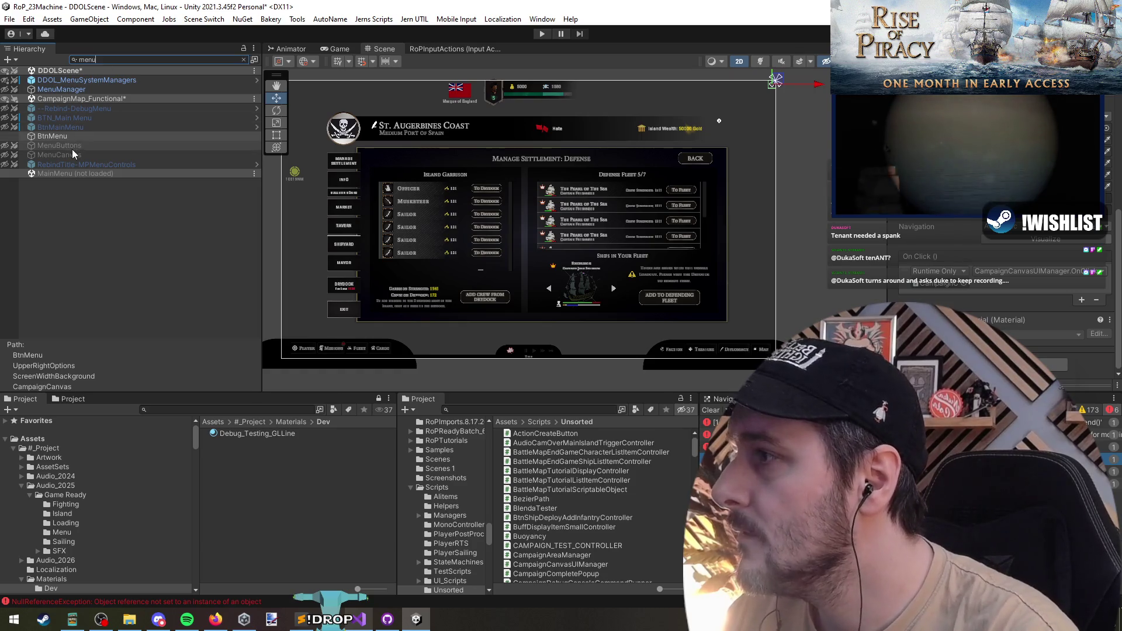
left_click(79, 156)
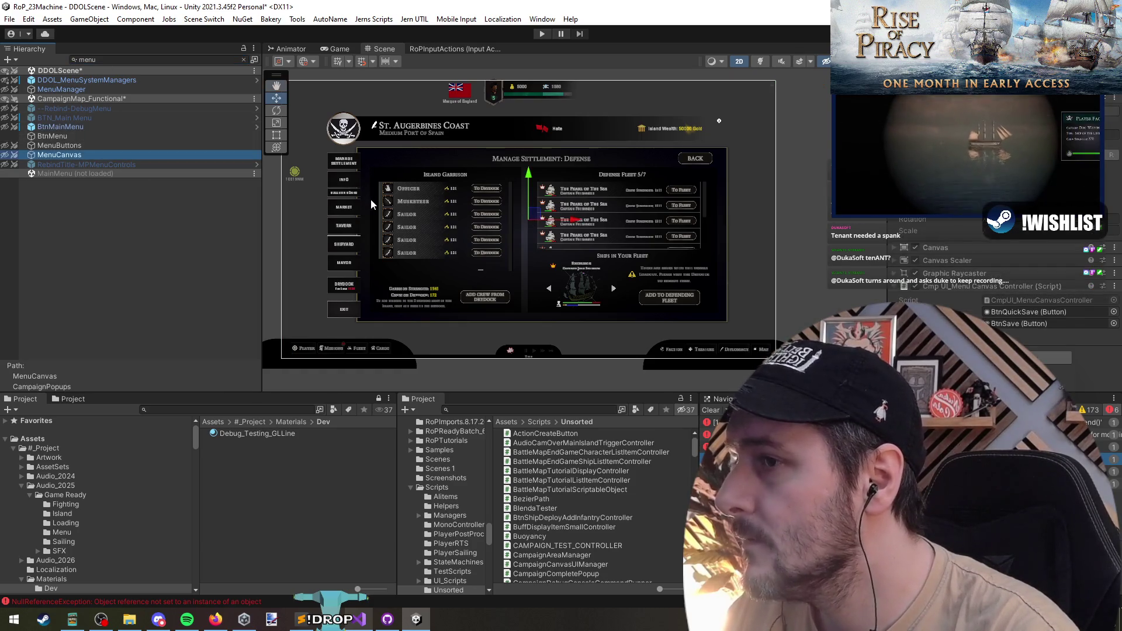
left_click(7, 154)
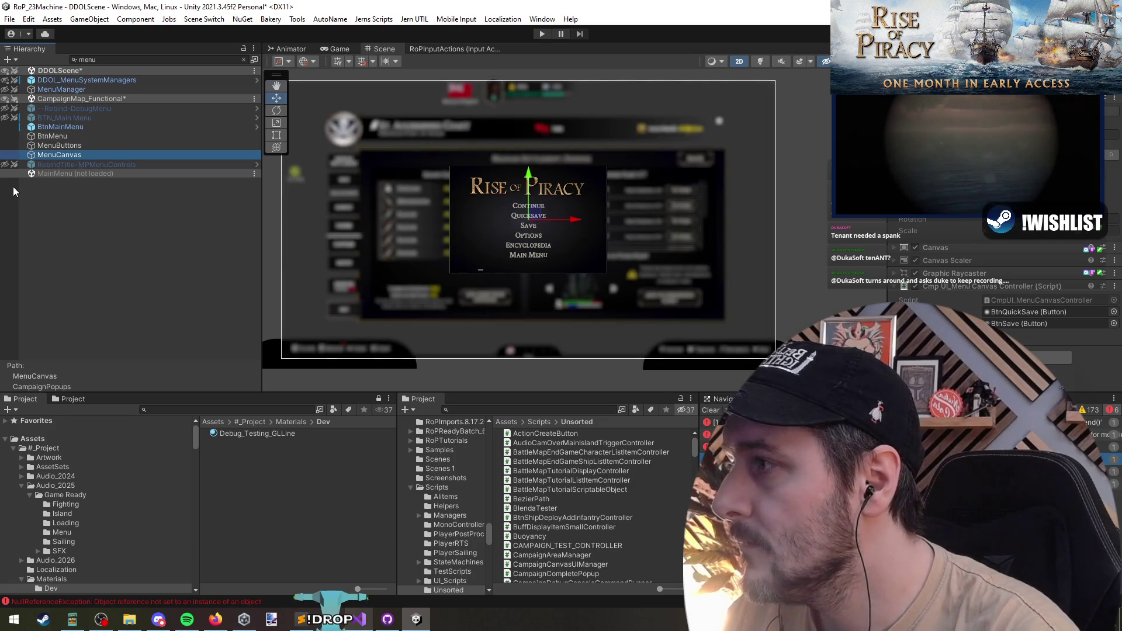
scroll(534, 251, "up", 3)
scroll(526, 228, "up", 3)
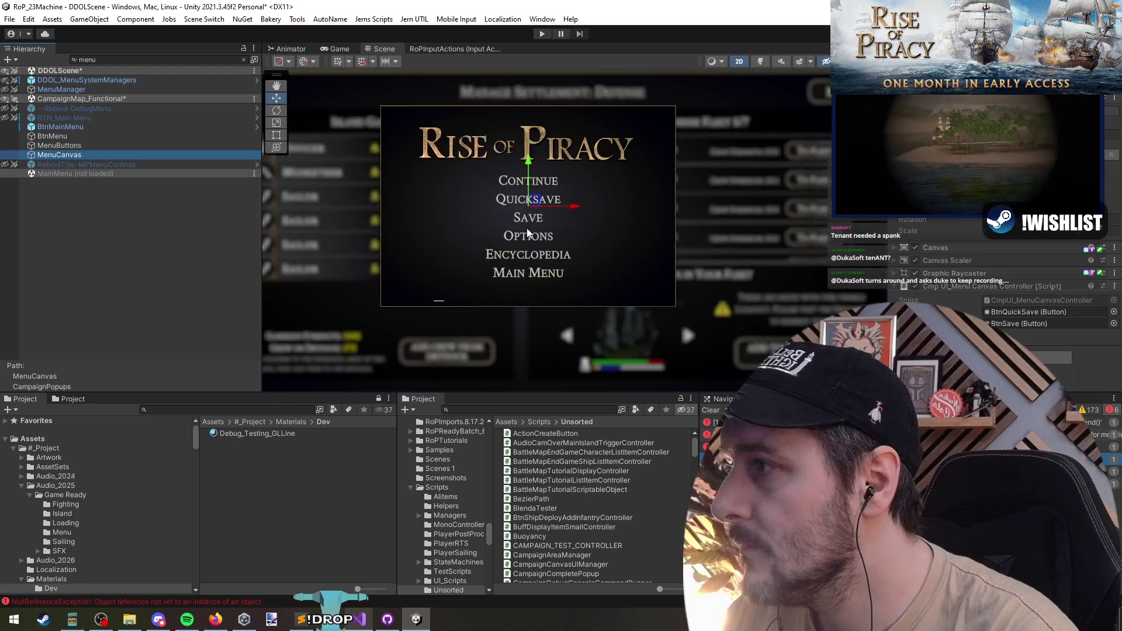
Clear the Hierarchy search and re-enable MenuCanvas in the full hierarchy
key("alt+shift+a")
middle_click(545, 245)
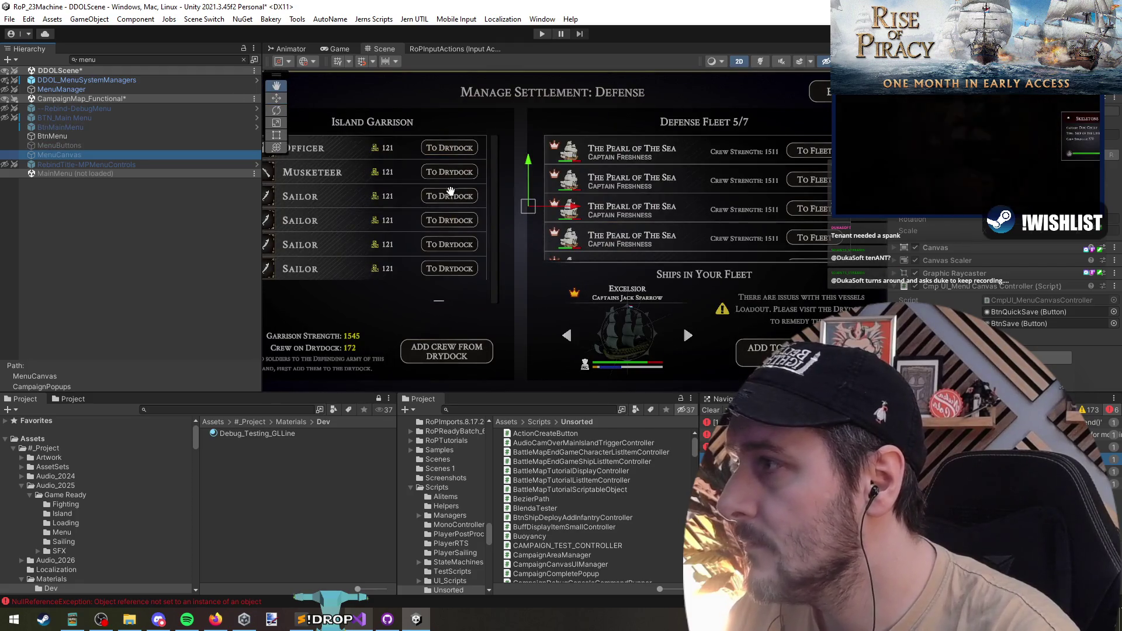
left_click(243, 58)
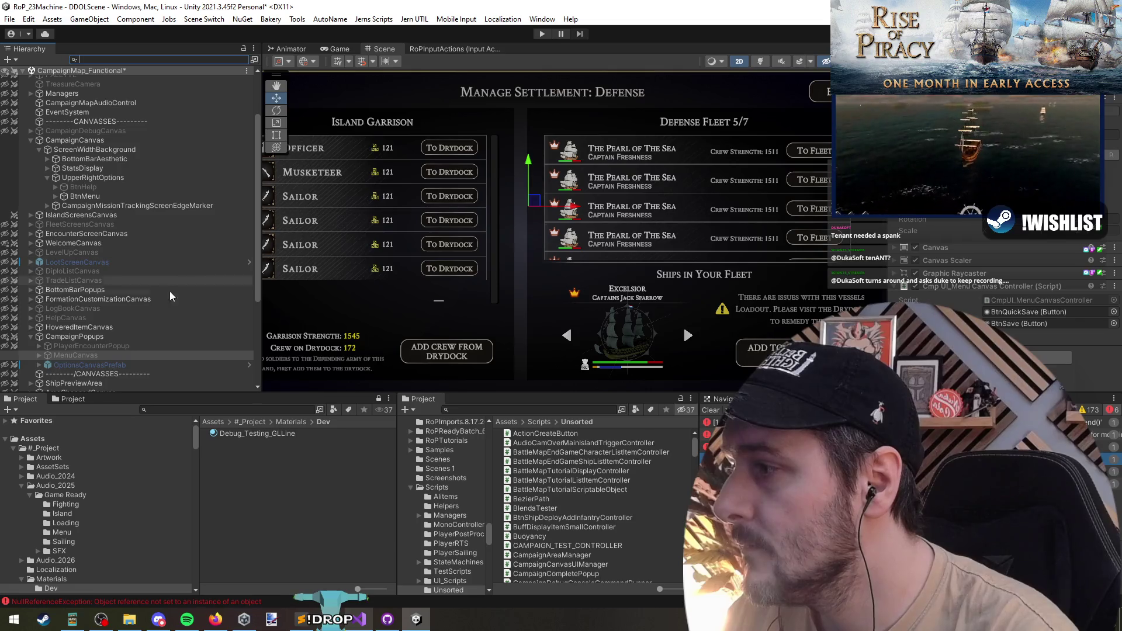
left_click(102, 355)
key("alt+shift+a")
scroll(531, 248, "down", 3)
Expand MenuCanvas > MidSection > MenuButtons and select BtnQuickSave
left_click(38, 355)
scroll(111, 372, "down", 1)
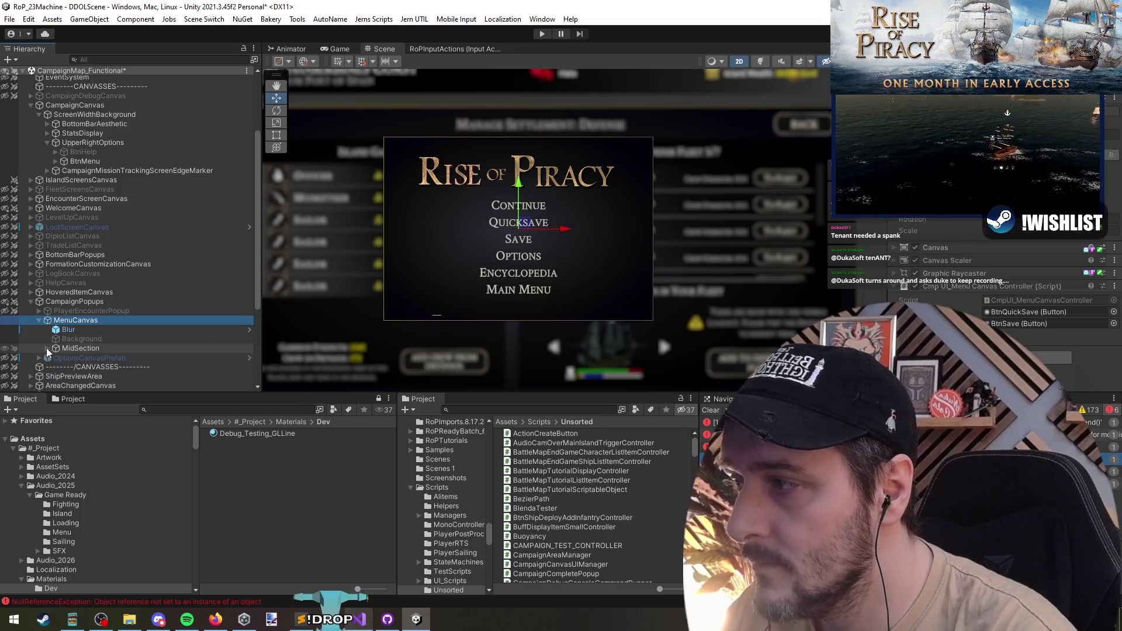
left_click(56, 348)
scroll(109, 304, "down", 3)
left_click(54, 271)
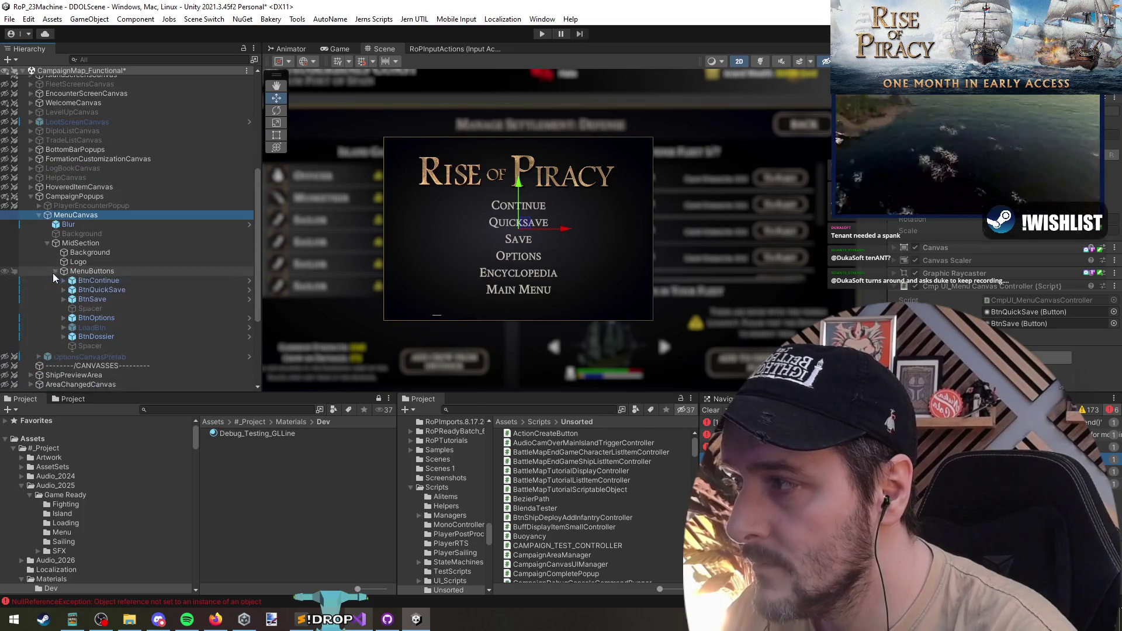
left_click(107, 290)
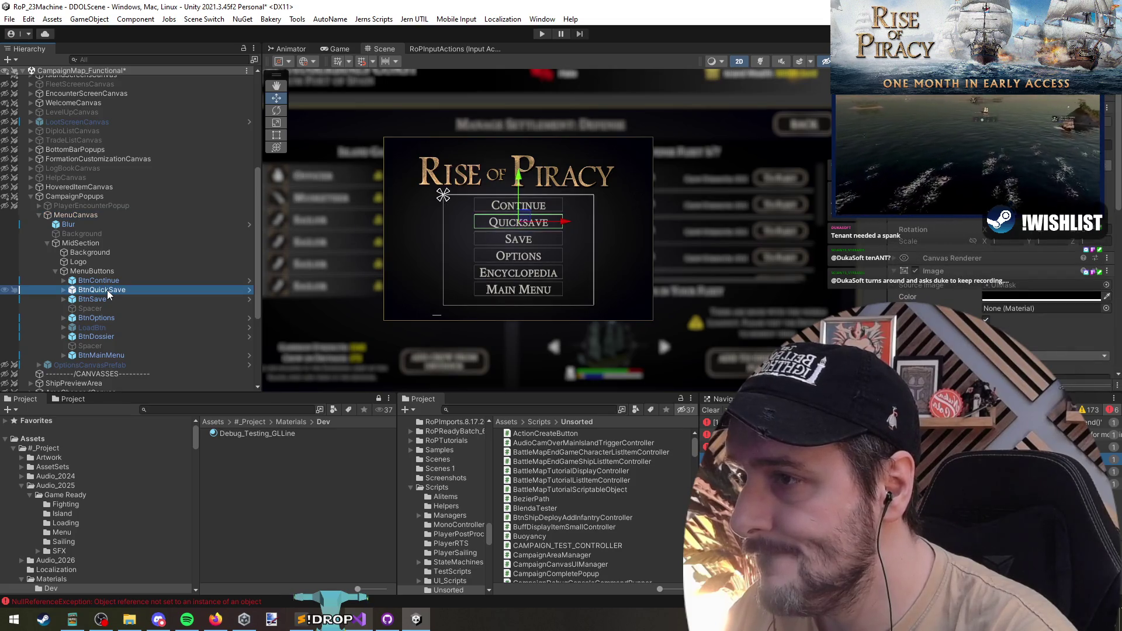
Duplicate BtnQuickSave and place the copy below the Spacer after Save
key("ctrl+d")
left_click_drag(105, 364, 79, 298)
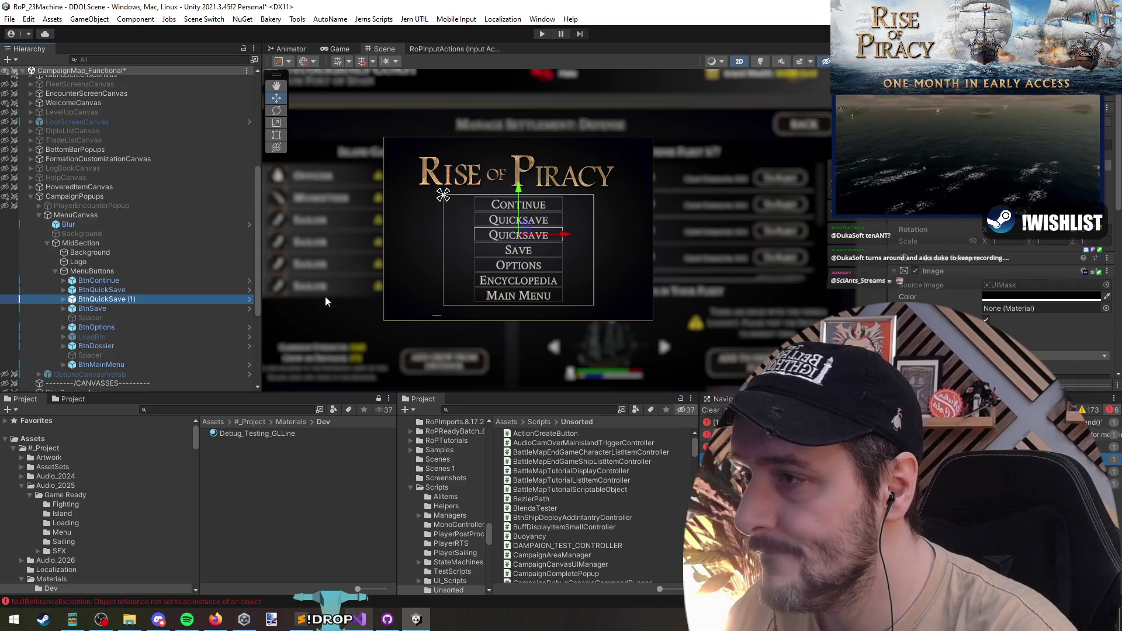
left_click_drag(100, 298, 91, 323)
Activate both Spacer dividers and select the duplicate button's Text (TMP) child
left_click(91, 309)
key("alt+shift+a")
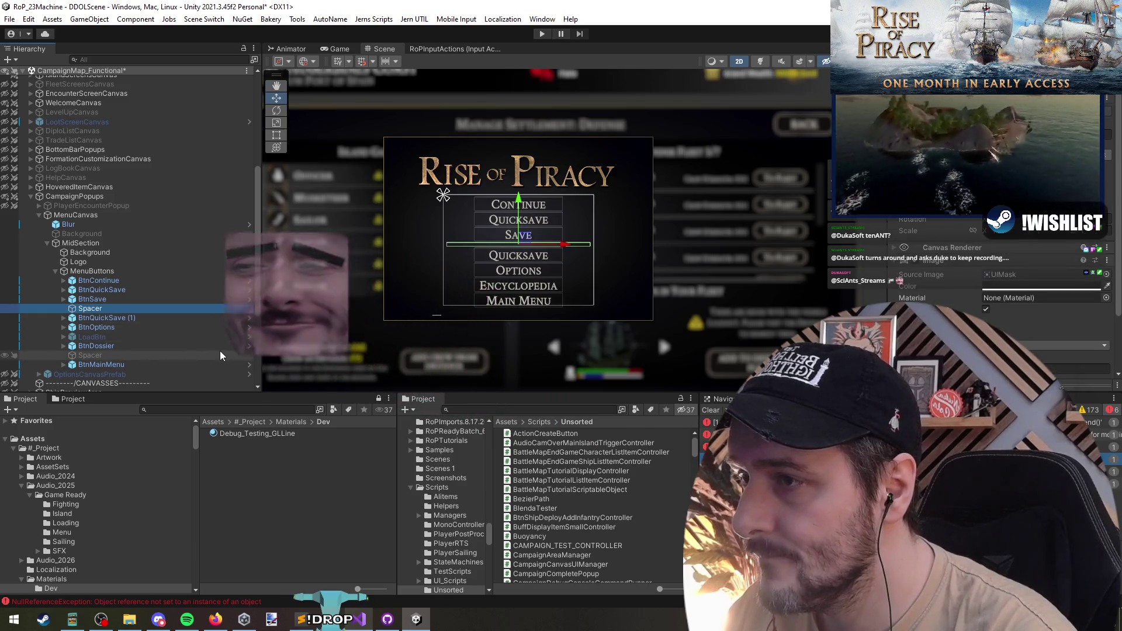
left_click(90, 354)
key("alt+shift+a")
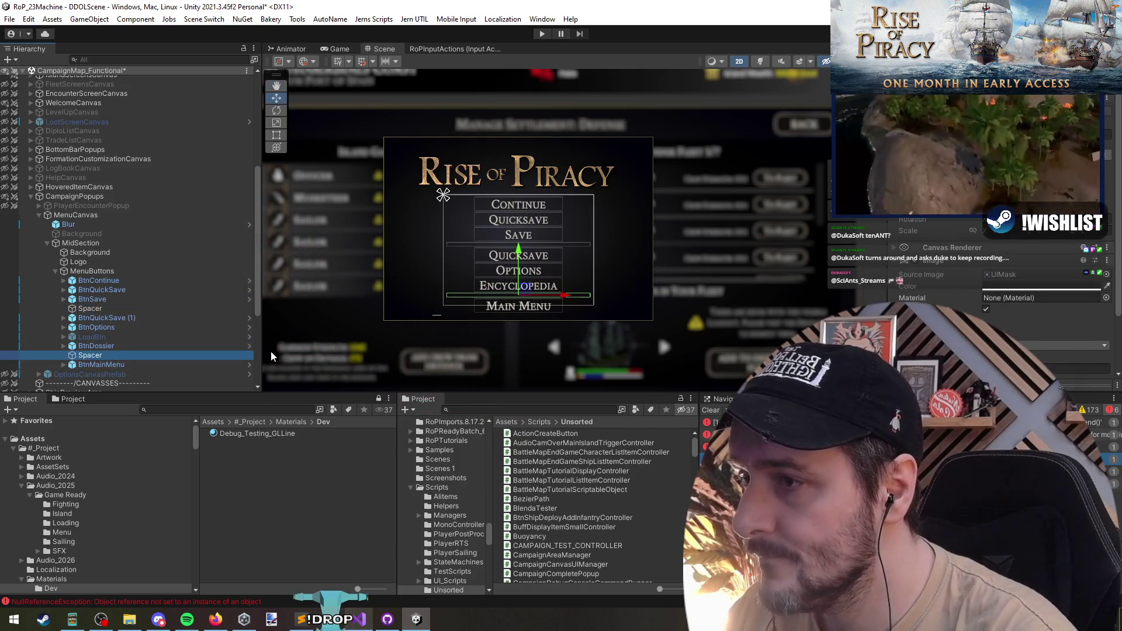
scroll(369, 305, "up", 1)
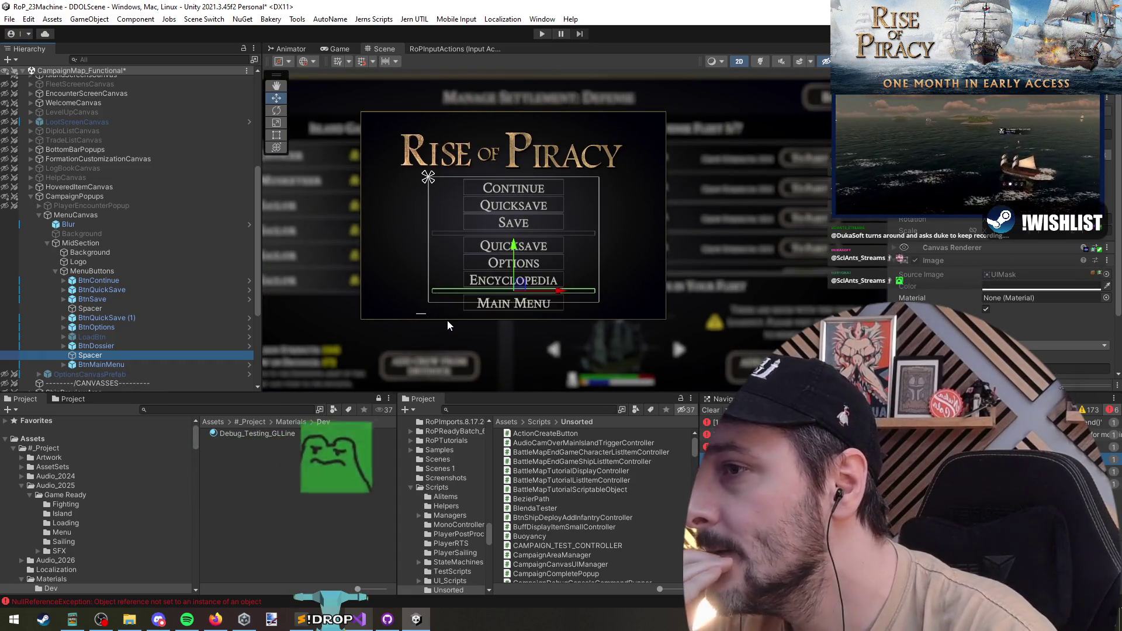
left_click(66, 318)
left_click(138, 328)
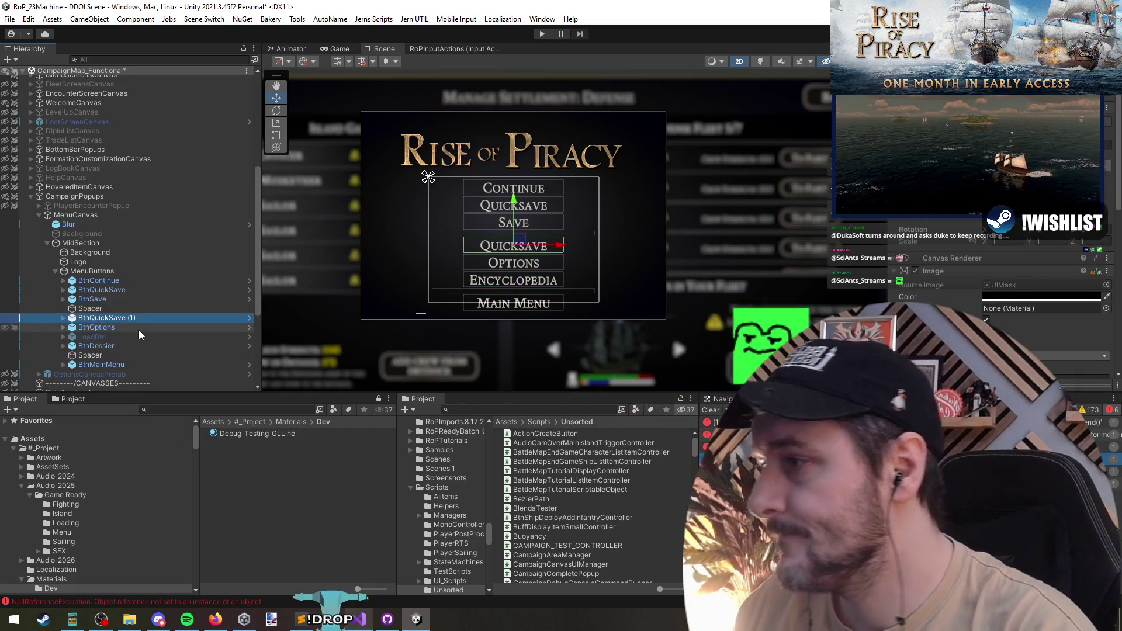
Edit the TextMeshPro label of the duplicate button to read 'Campaign Difficulty'
left_click(988, 323)
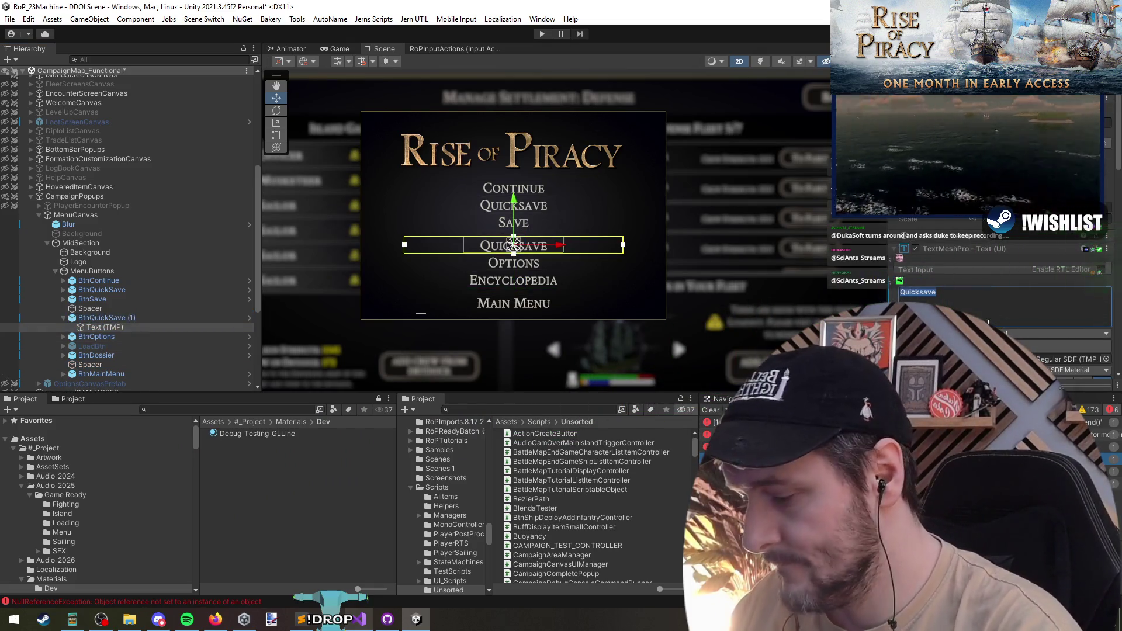
type("Modify")
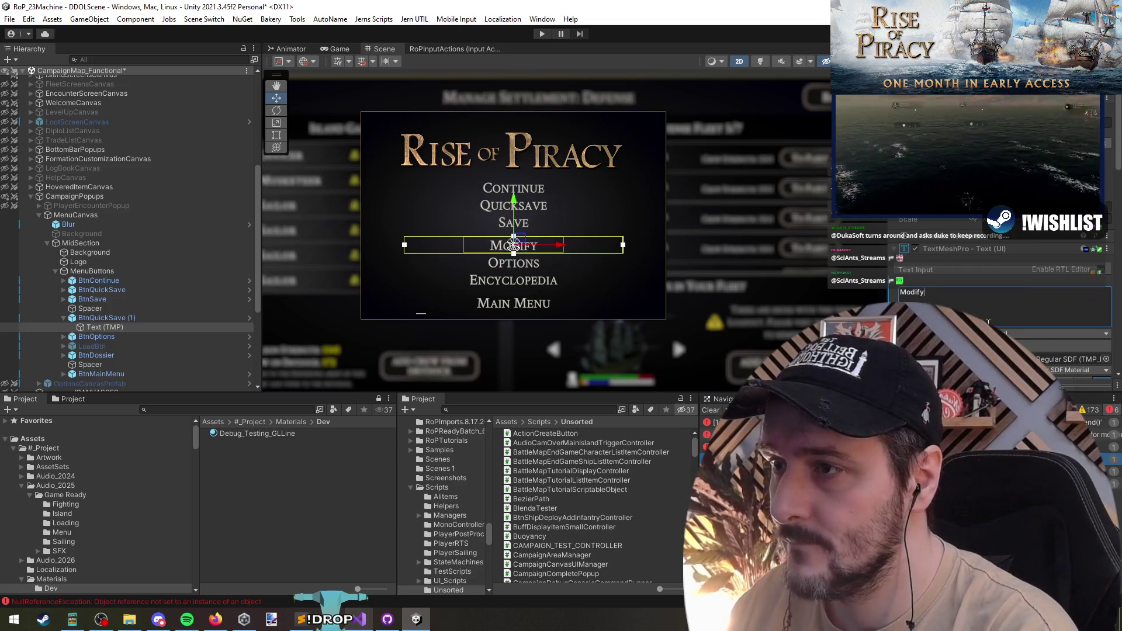
type(" Difficulty")
key("Home")
key("ctrl+shift+Right")
type("Change")
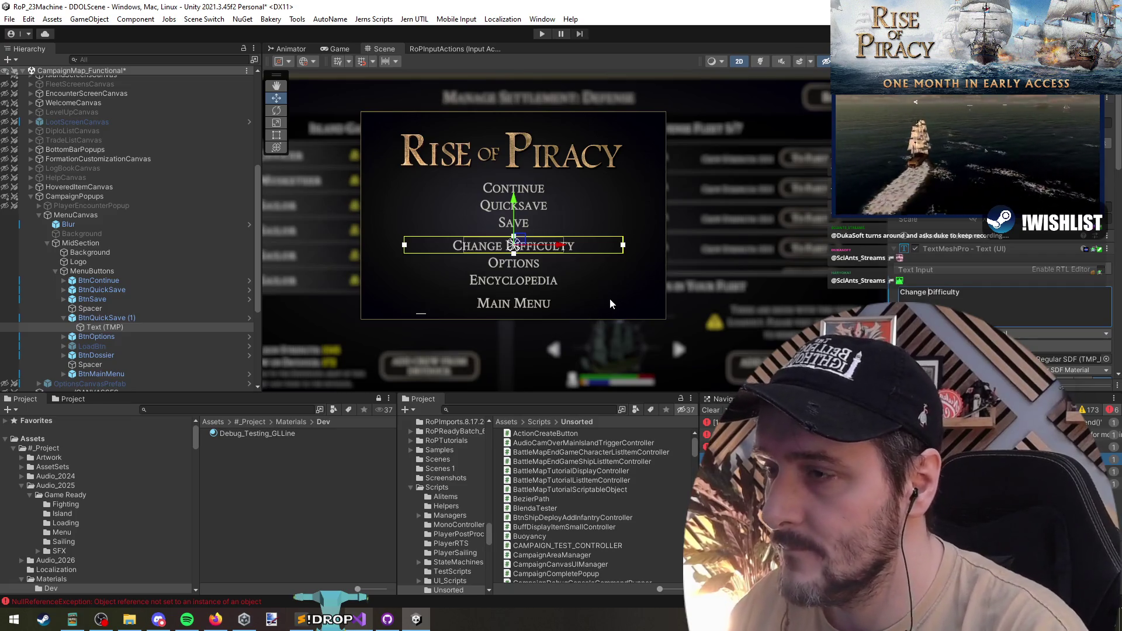
key("ctrl+shift+Left")
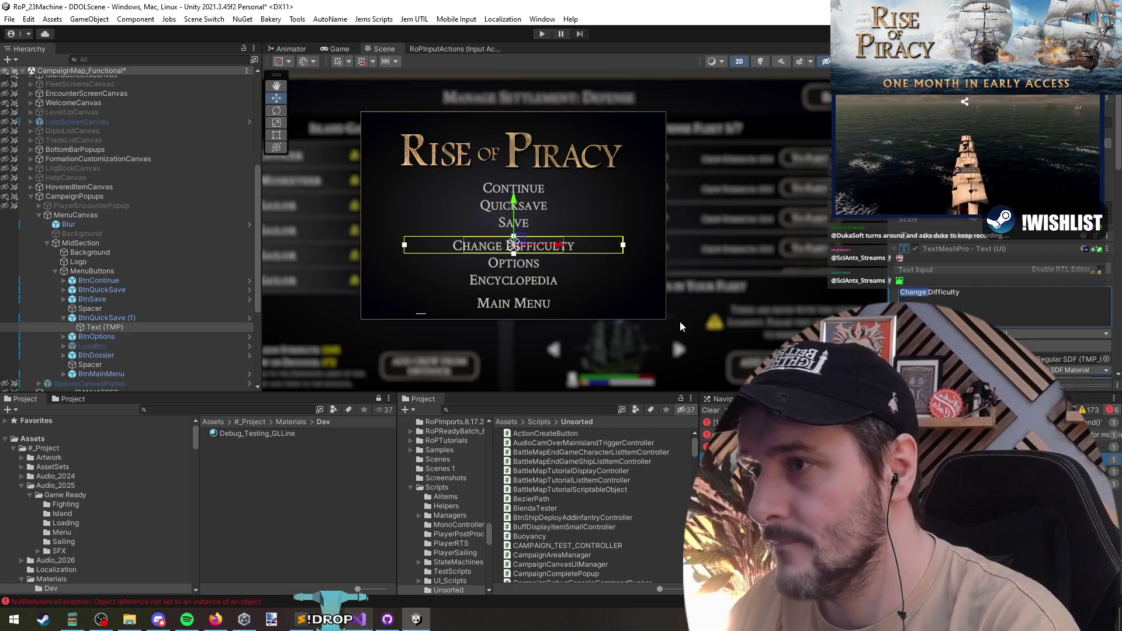
type("Modf")
key("BackSpace")
key("BackSpace")
key("BackSpace")
type("Customise")
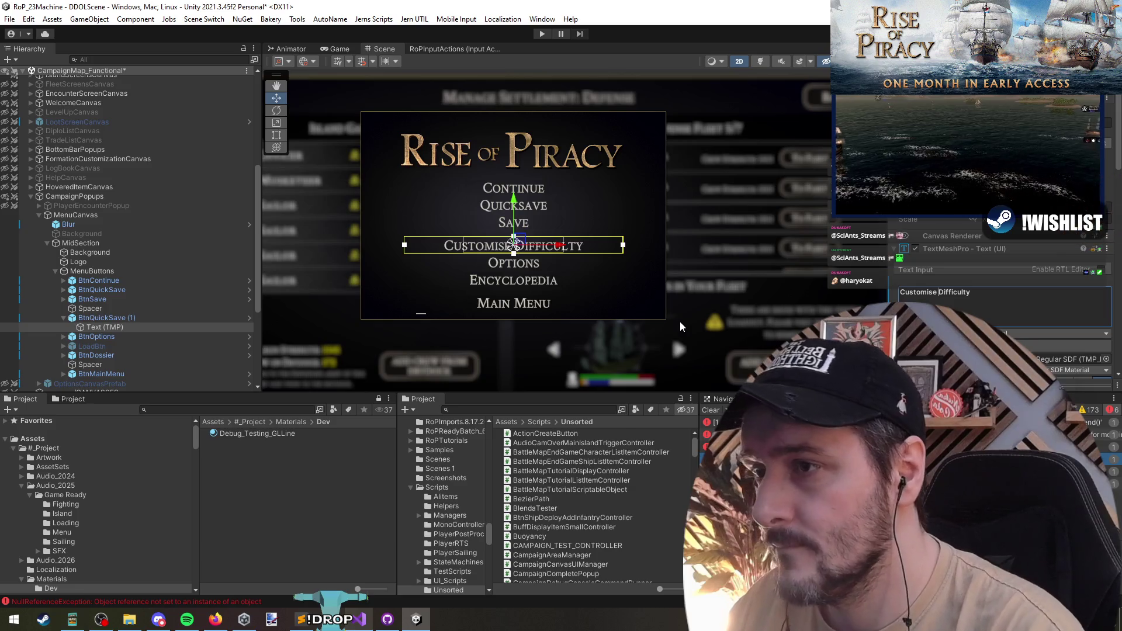
key("BackSpace")
key("BackSpace")
key("BackSpace")
type("ampaign")
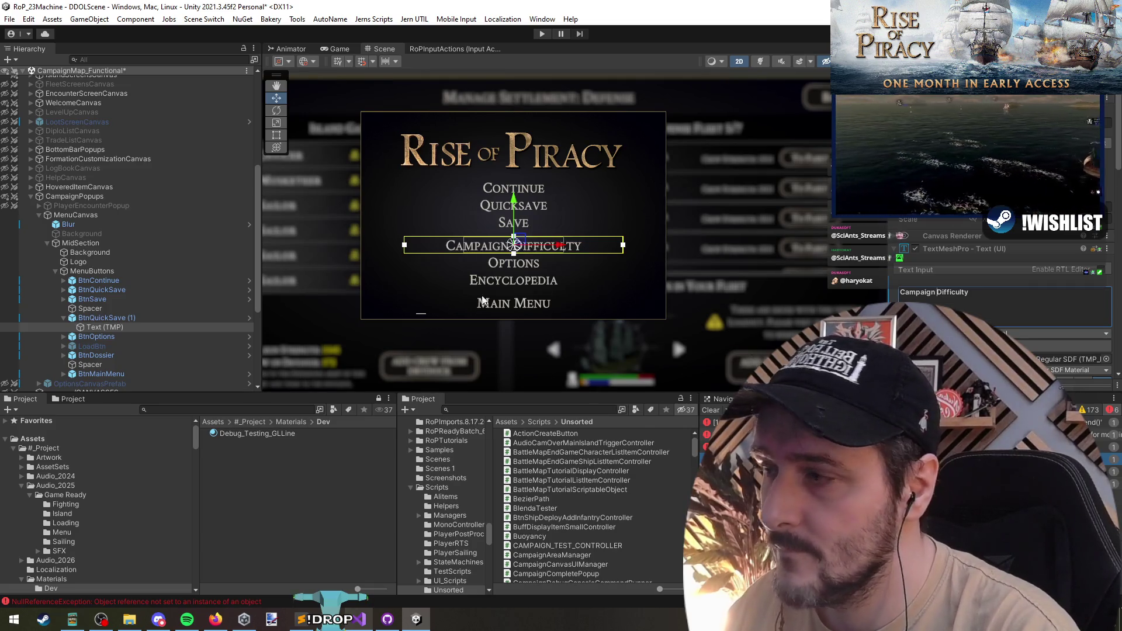
left_click(109, 318)
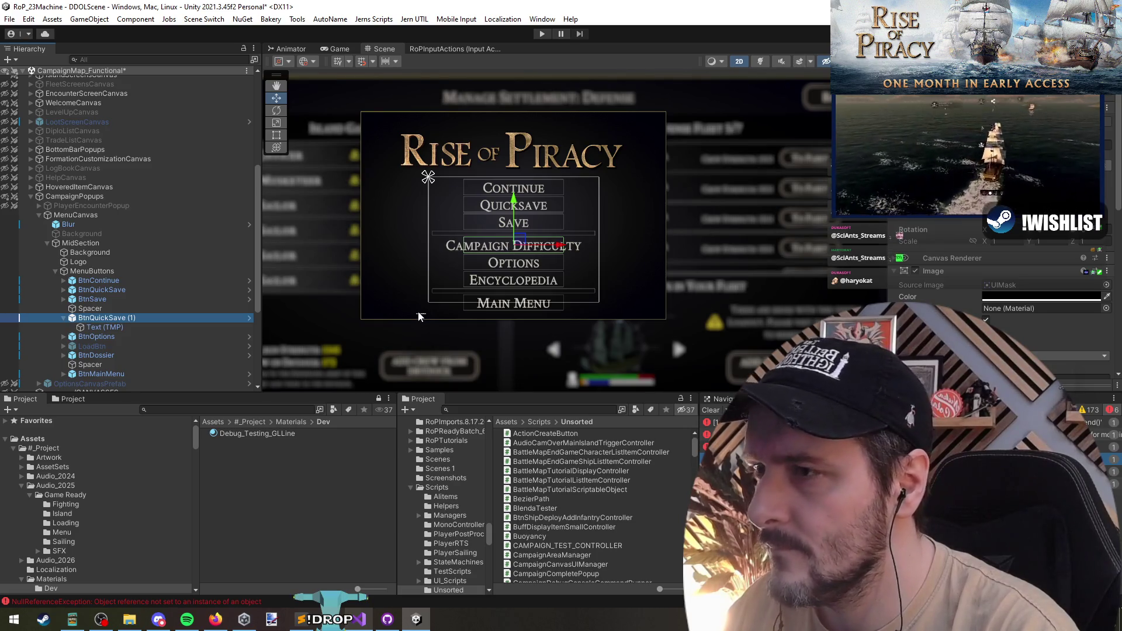
left_click(80, 242)
left_click(76, 215)
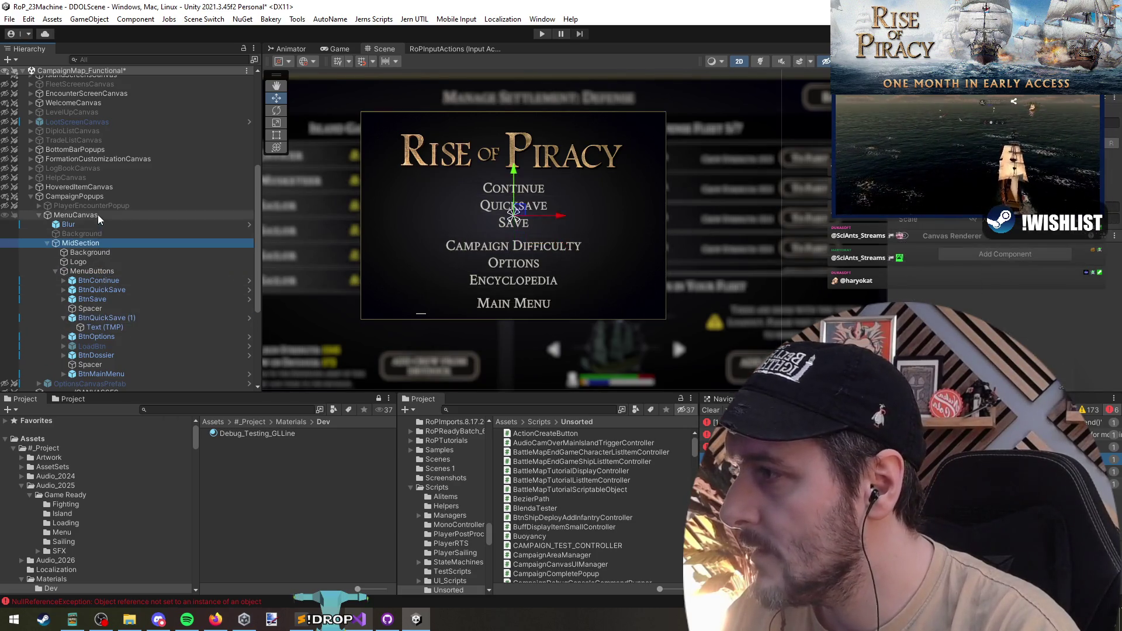
key("f")
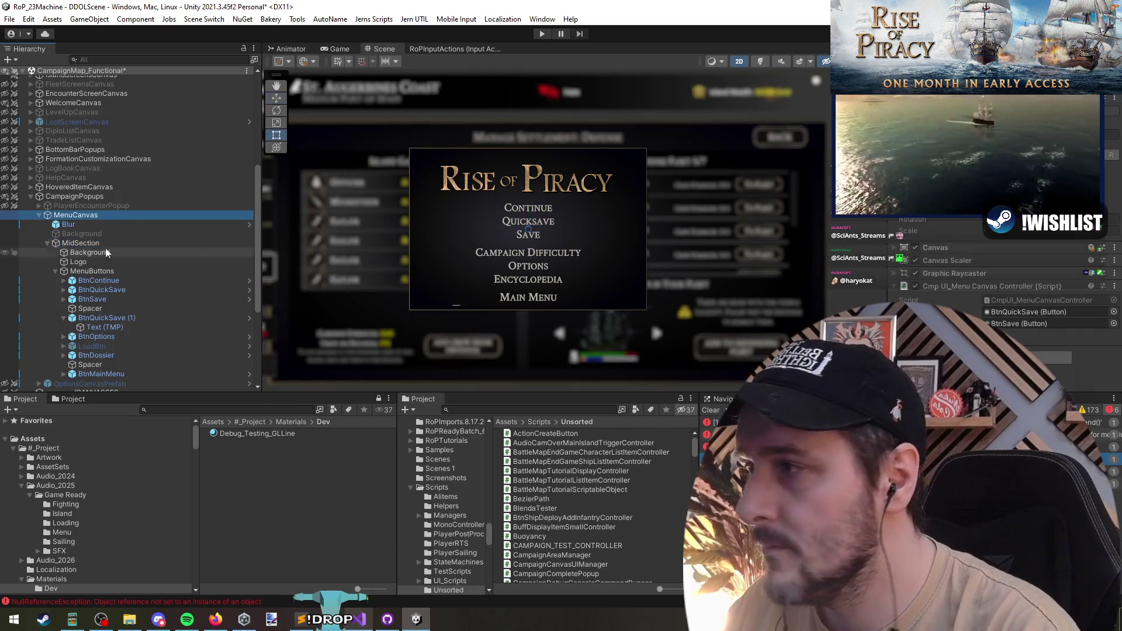
left_click(74, 225)
left_click(88, 243)
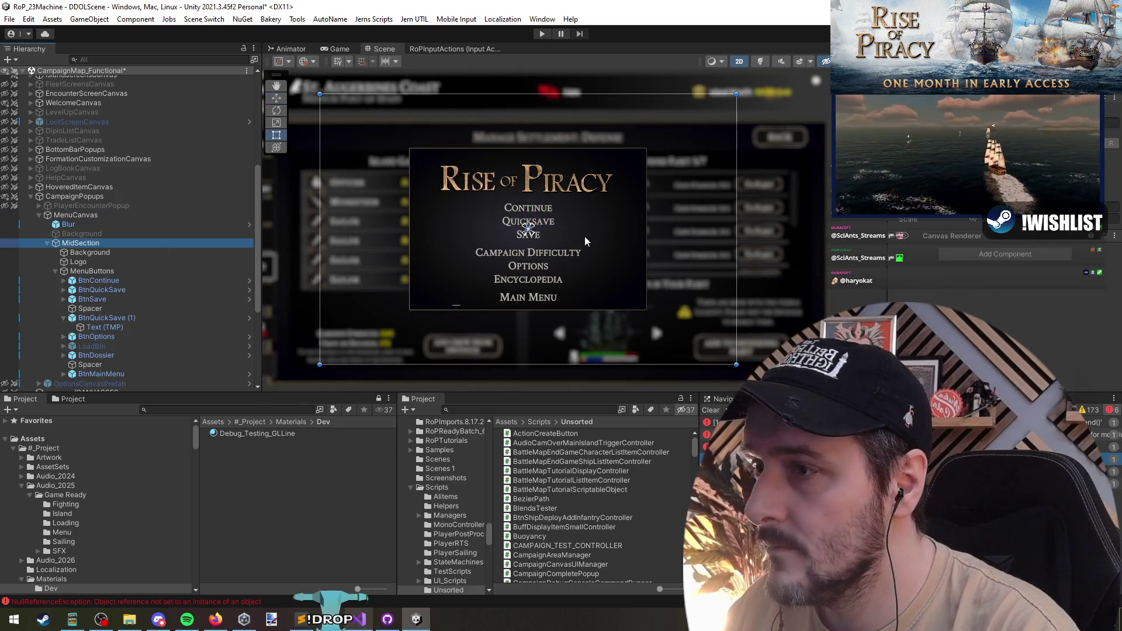
scroll(584, 236, "down", 2)
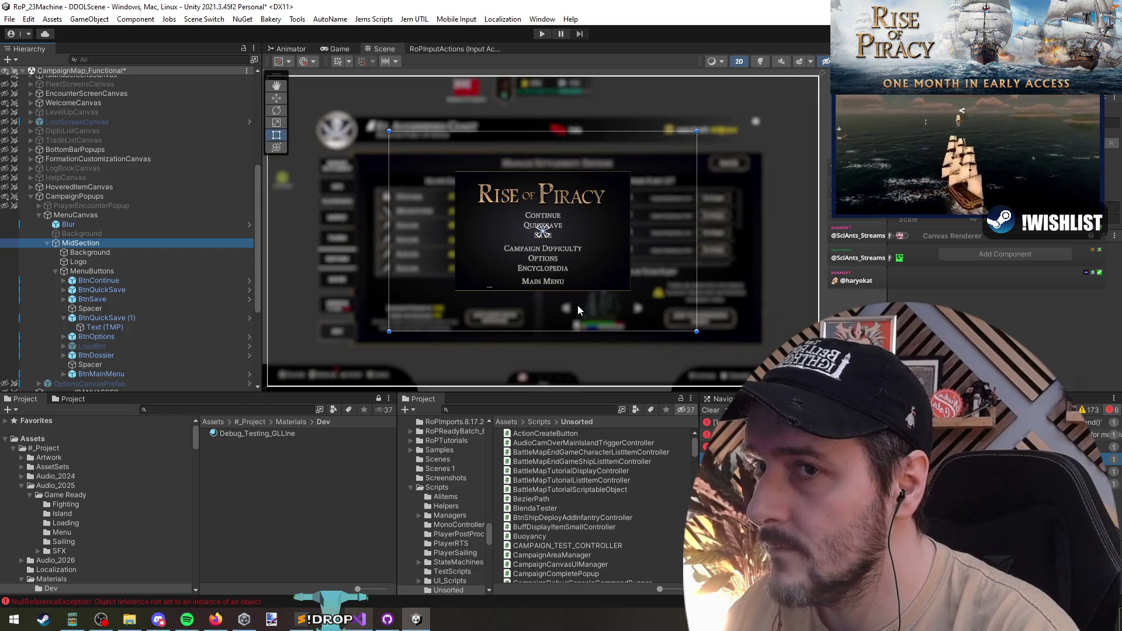
left_click(94, 253)
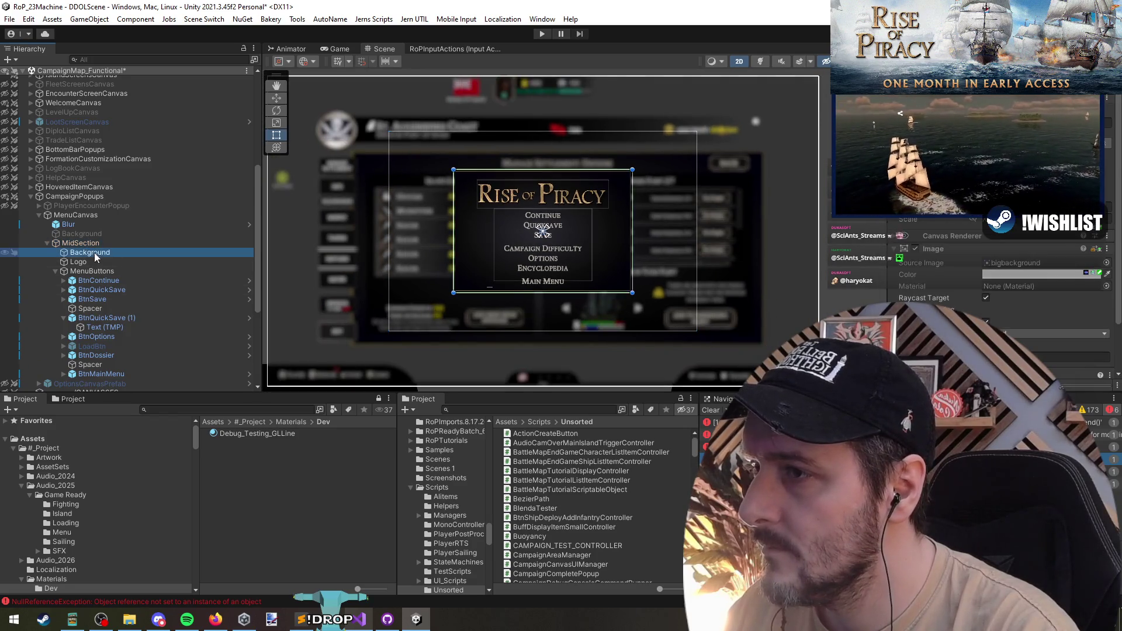
left_click(96, 260)
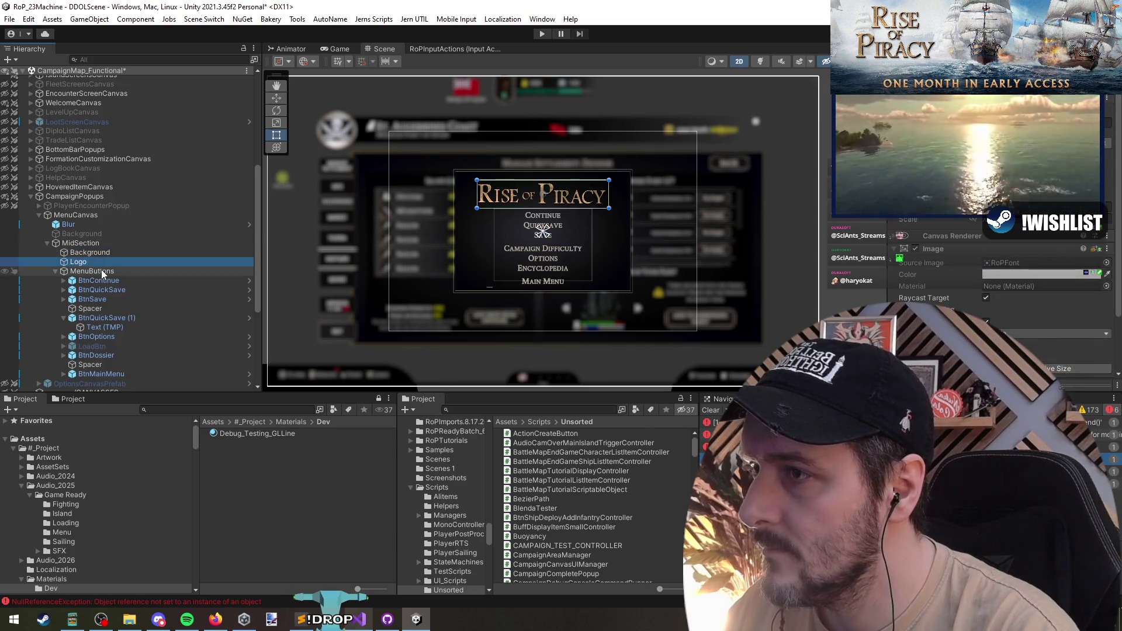
left_click(96, 250)
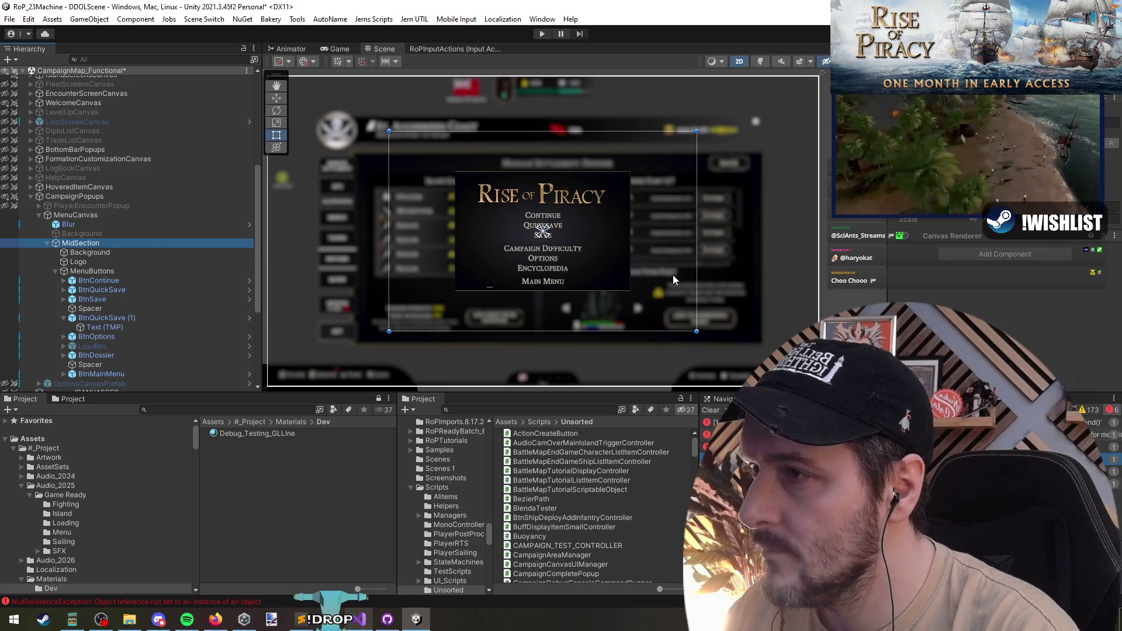
scroll(672, 274, "up", 2)
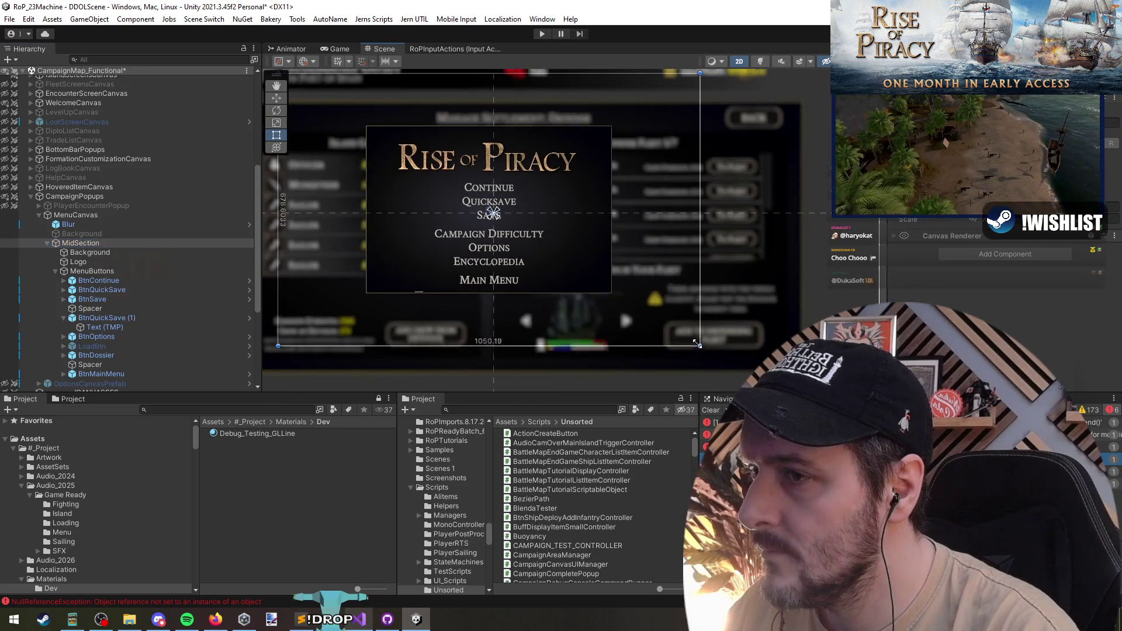
scroll(636, 300, "down", 2)
scroll(636, 295, "up", 1)
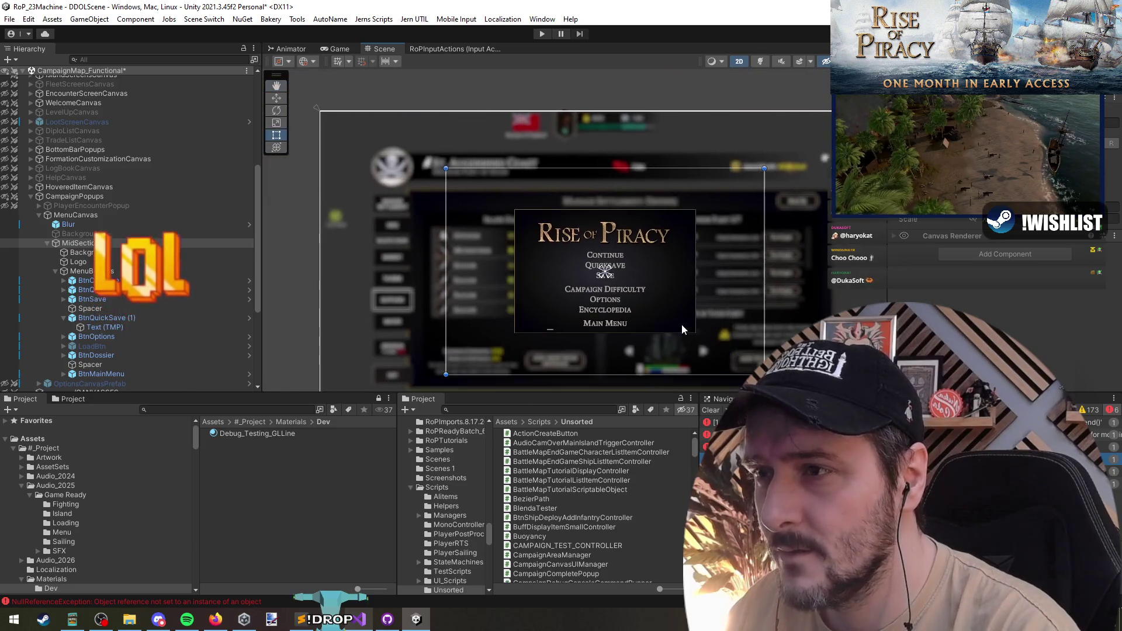
scroll(681, 323, "up", 1)
scroll(631, 282, "up", 1)
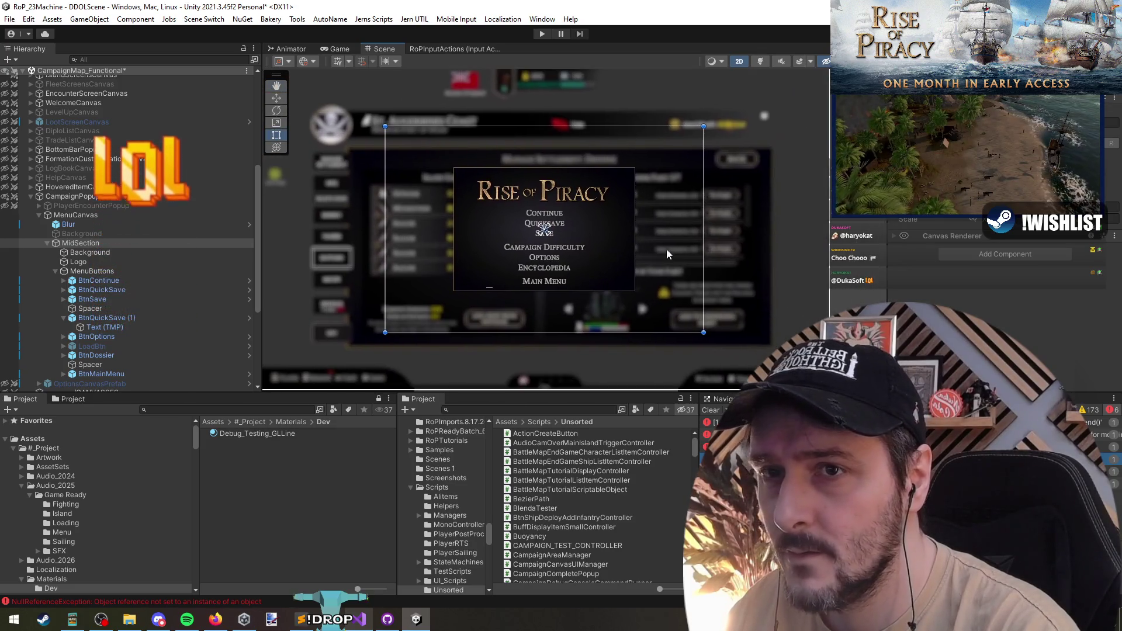
right_click(968, 229)
key("Escape")
scroll(555, 253, "down", 1)
scroll(554, 253, "up", 1)
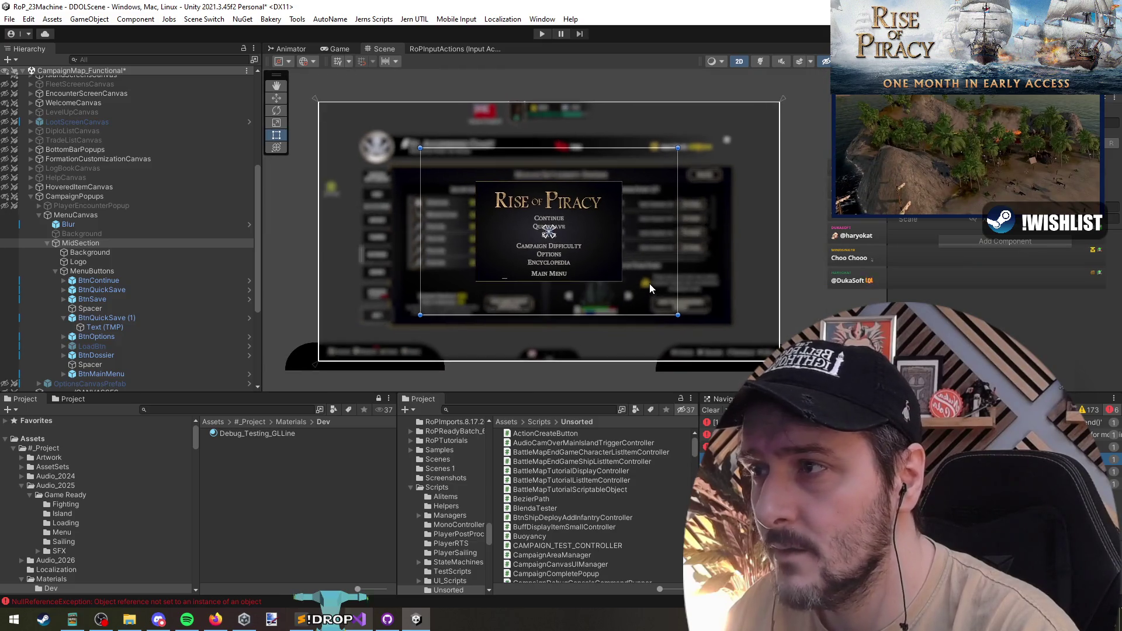
left_click(101, 251)
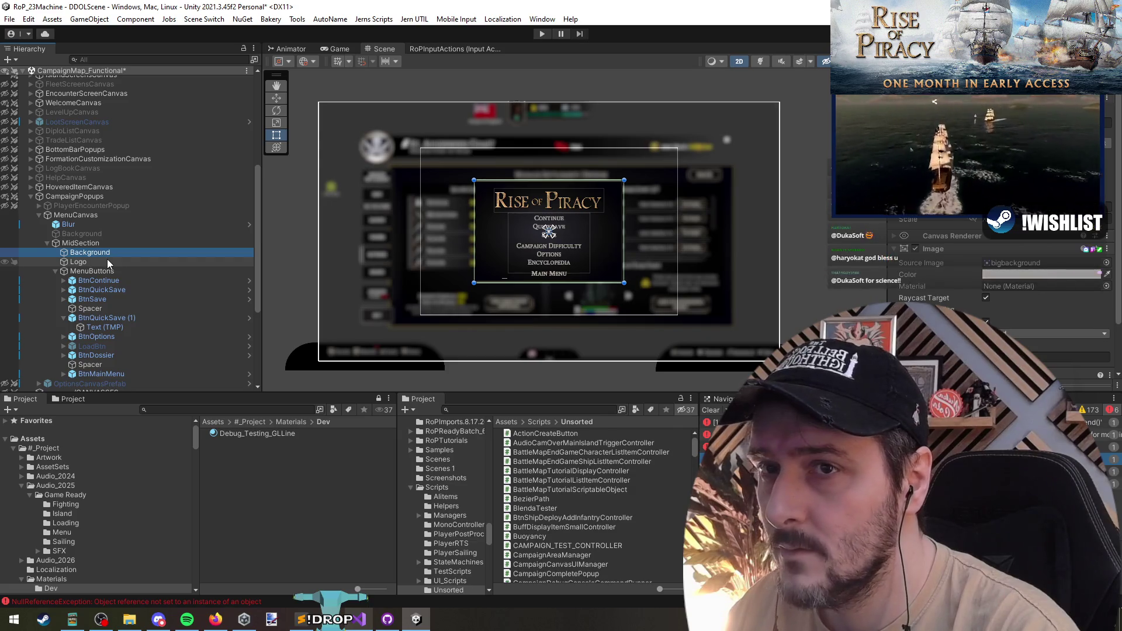
left_click(107, 260)
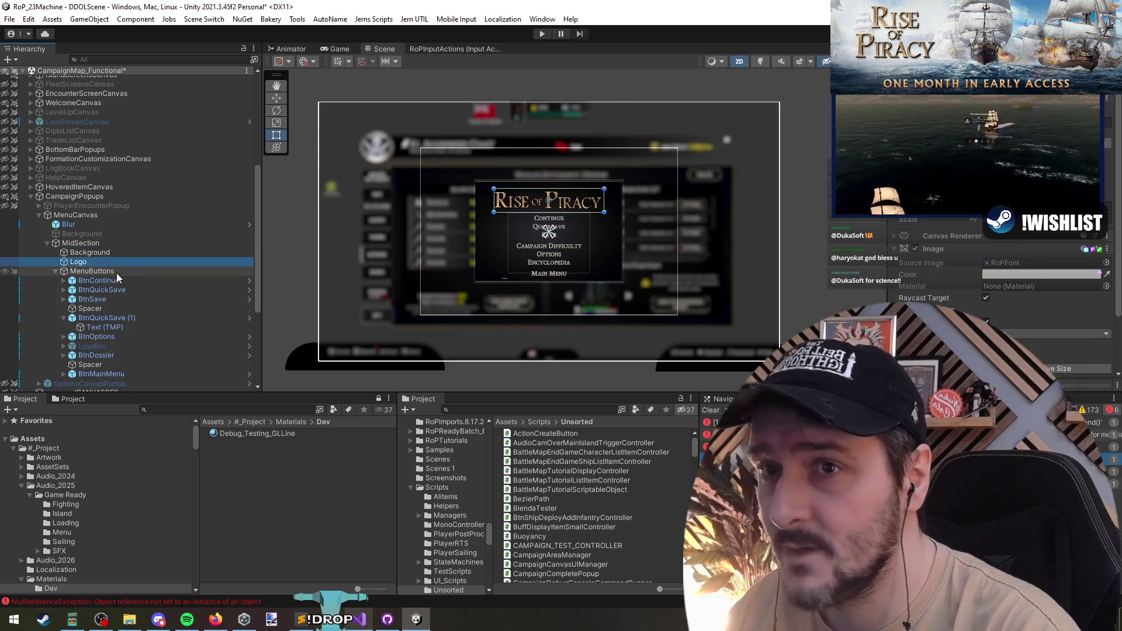
left_click(101, 243)
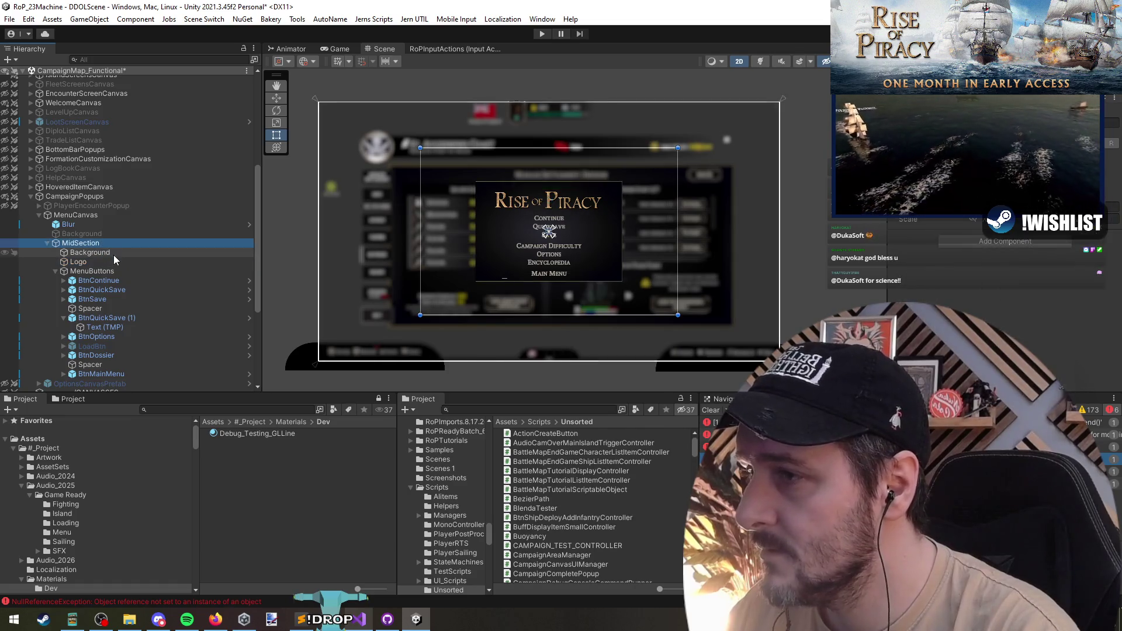
left_click(117, 262)
left_click(123, 270)
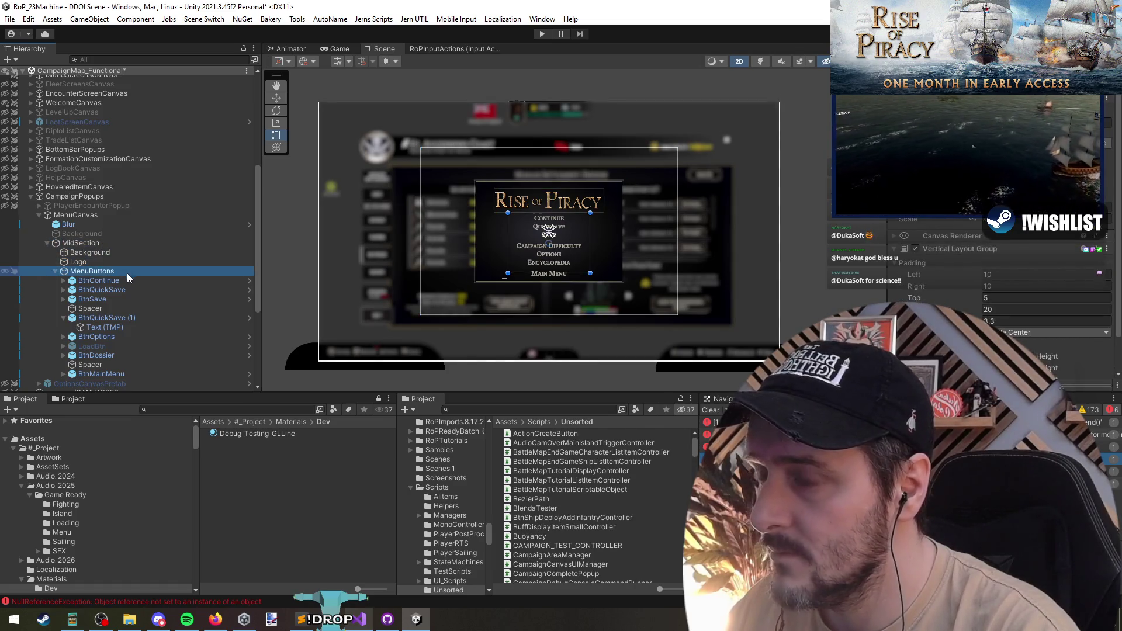
scroll(524, 290, "up", 2)
left_click(114, 253)
left_click(119, 263)
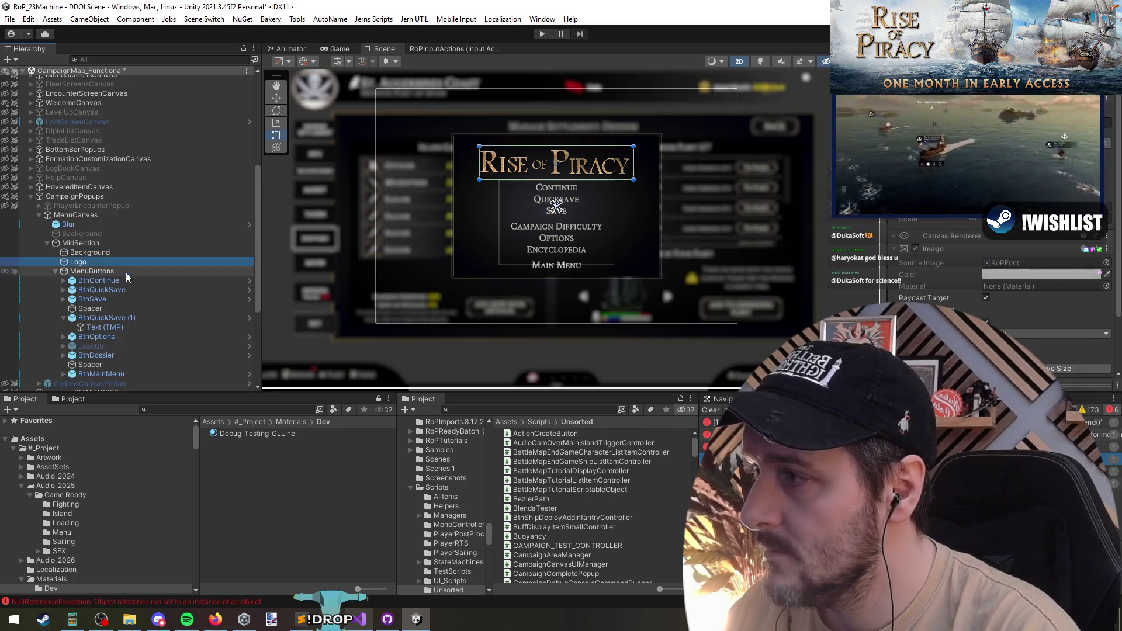
left_click(98, 262)
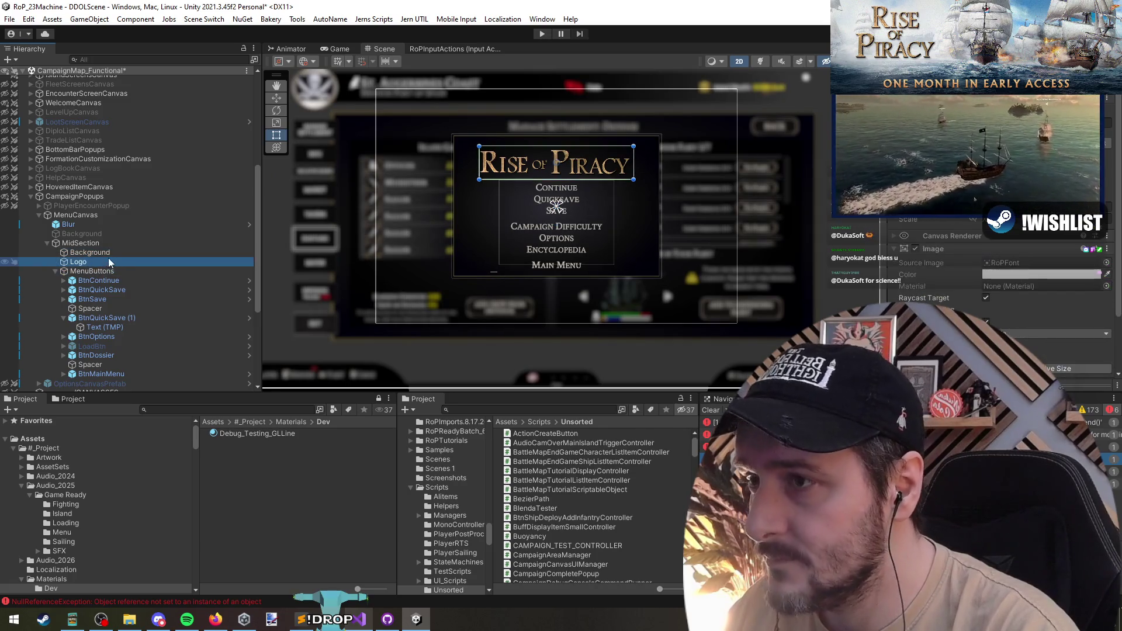
left_click(109, 261)
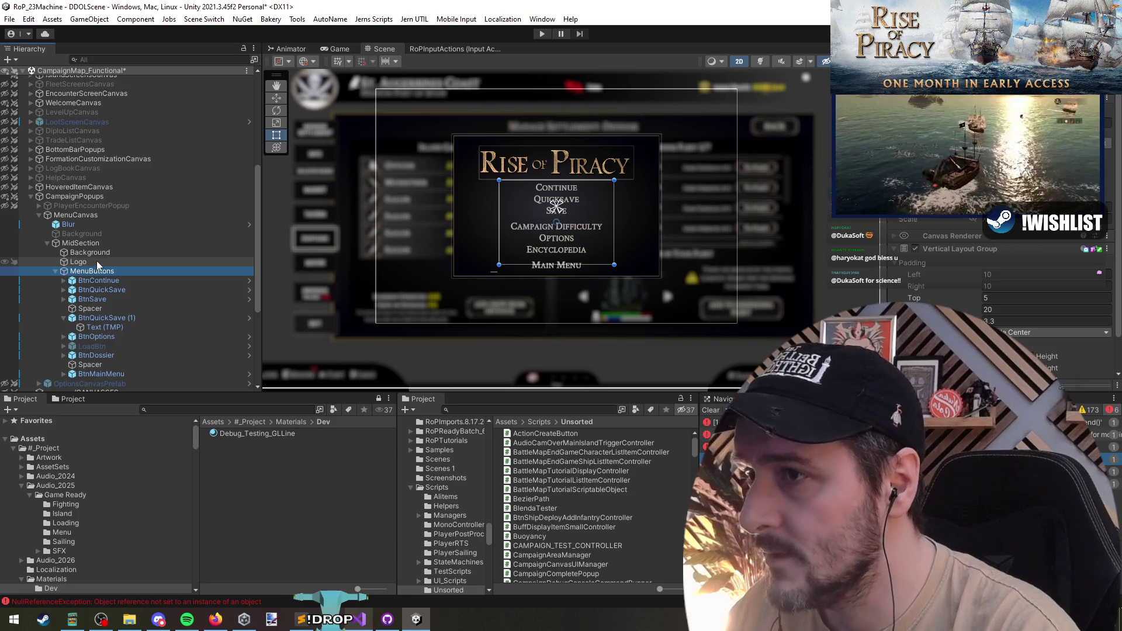
left_click_drag(97, 259, 103, 274)
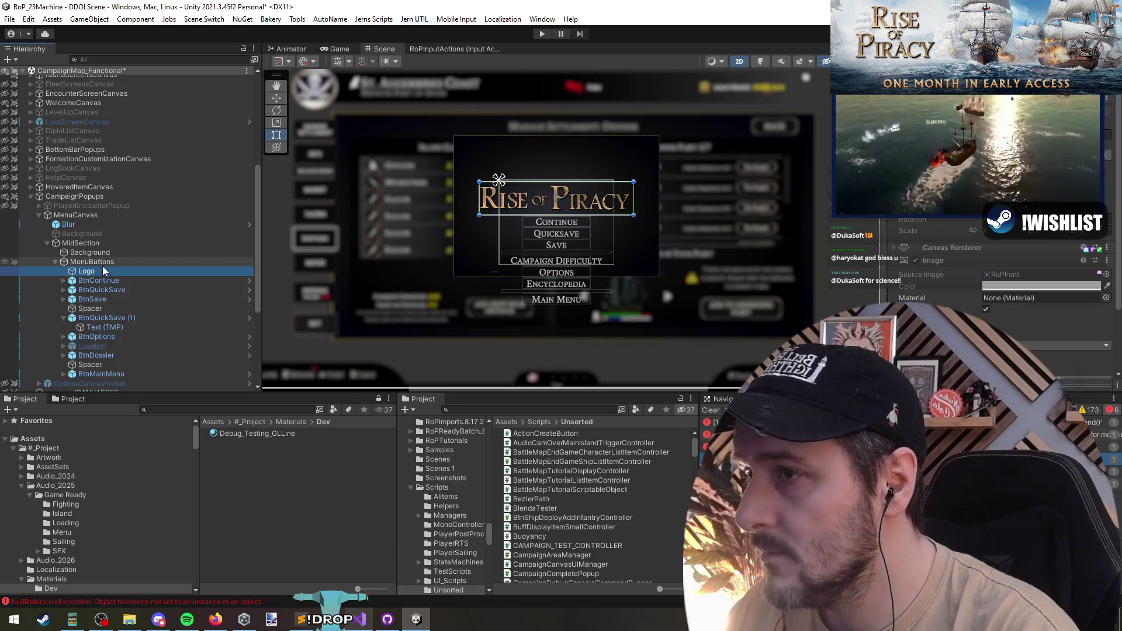
Extend MenuButtons' top edge and make the Background panel taller
left_click(103, 262)
left_click_drag(534, 180, 549, 143)
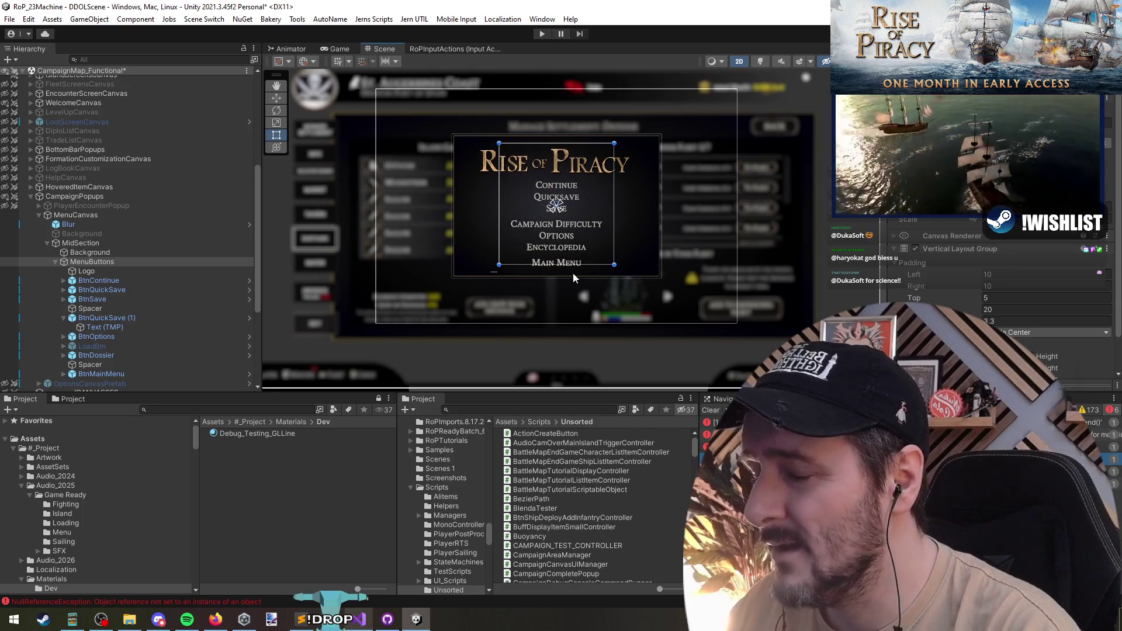
left_click(90, 254)
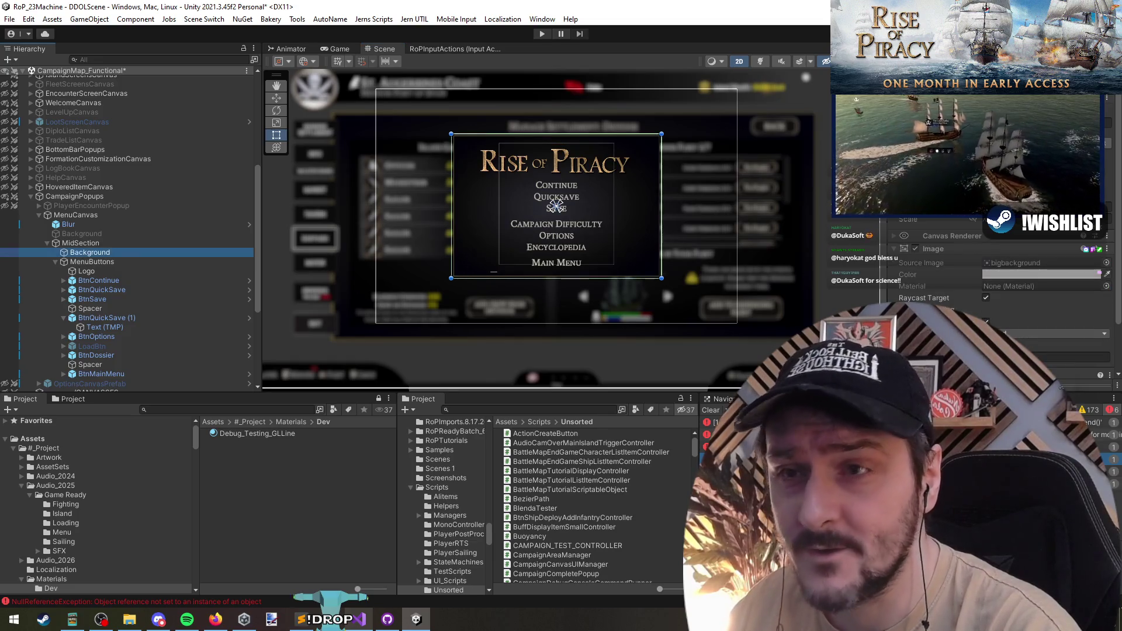
left_click_drag(469, 135, 469, 128)
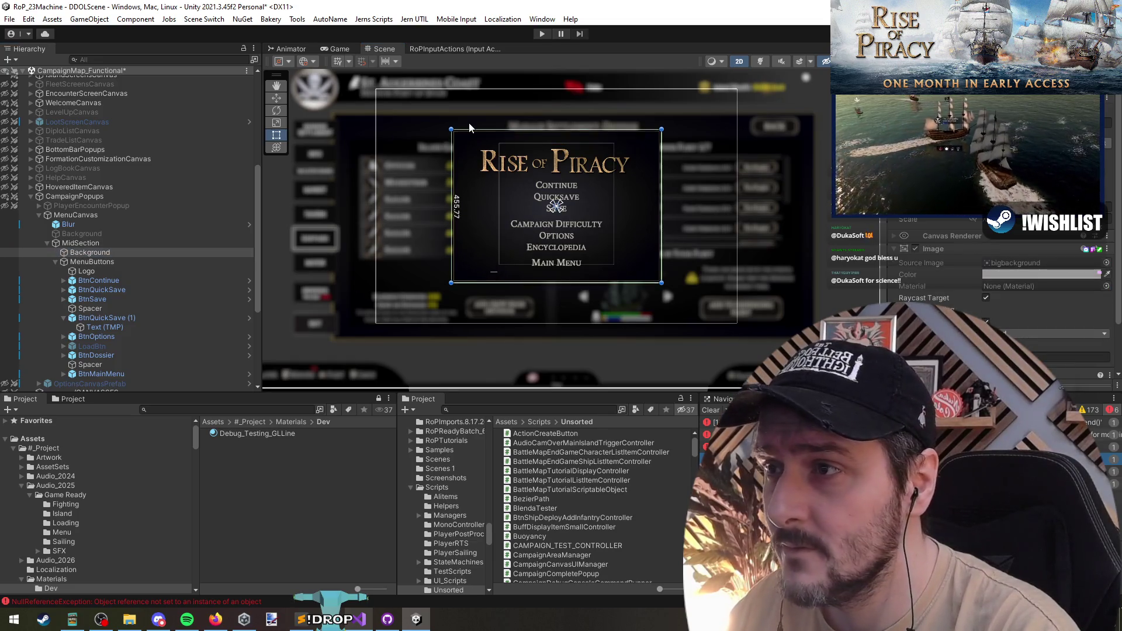
left_click(98, 270)
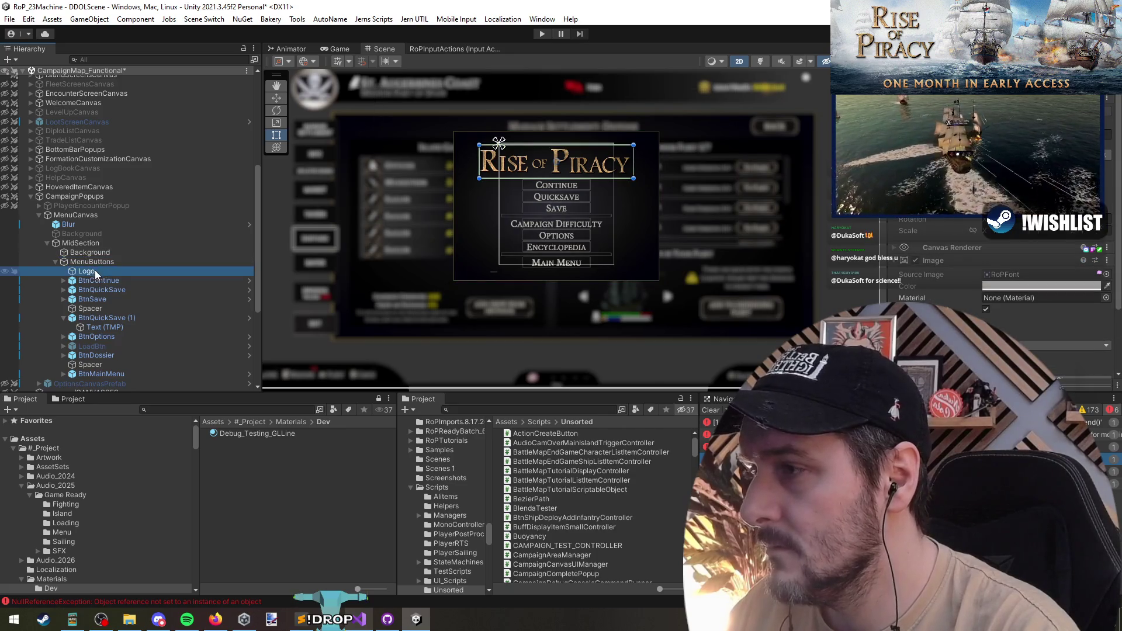
scroll(542, 198, "up", 1)
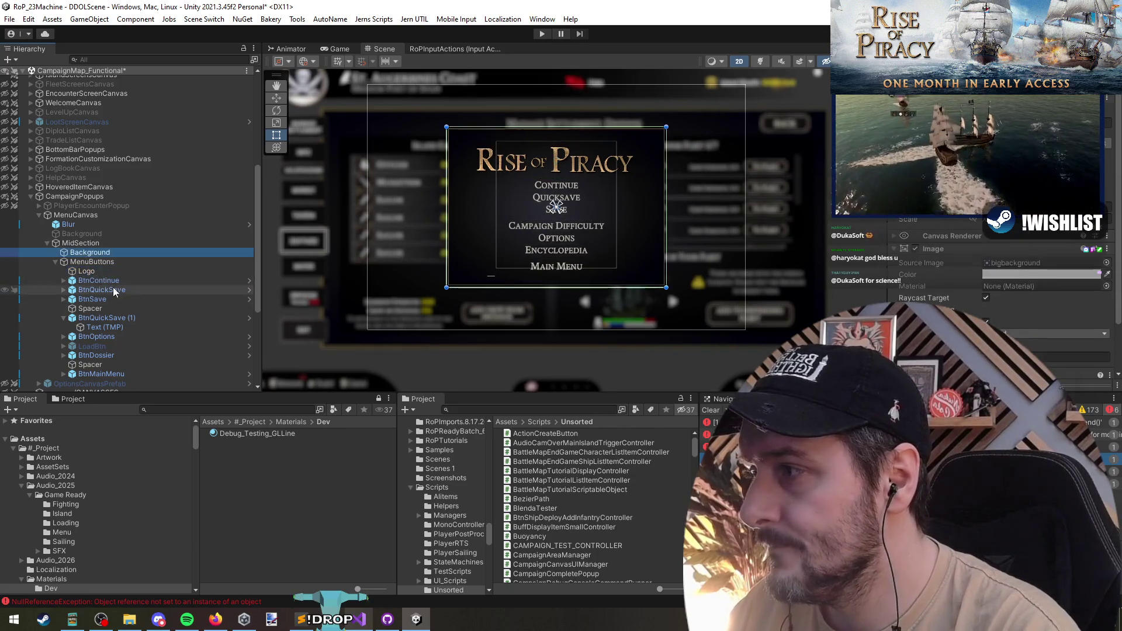
key("ctrl+z")
key("ctrl+z")
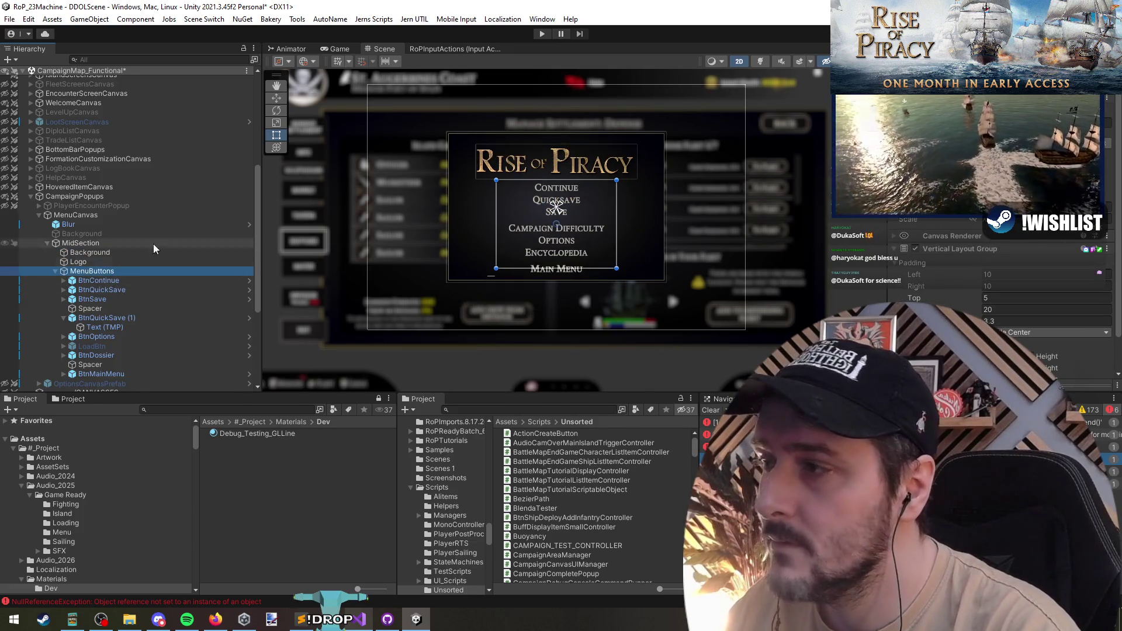
Parent Logo and MenuButtons under Background in the Hierarchy
left_click(96, 253)
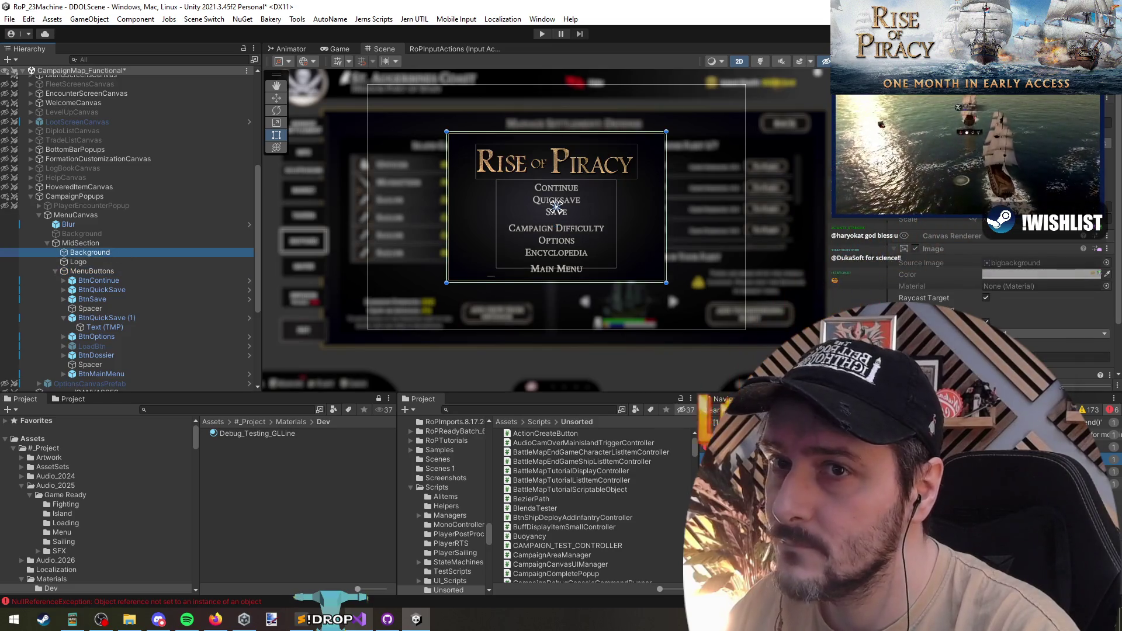
left_click(92, 271)
left_click_drag(79, 261, 84, 254)
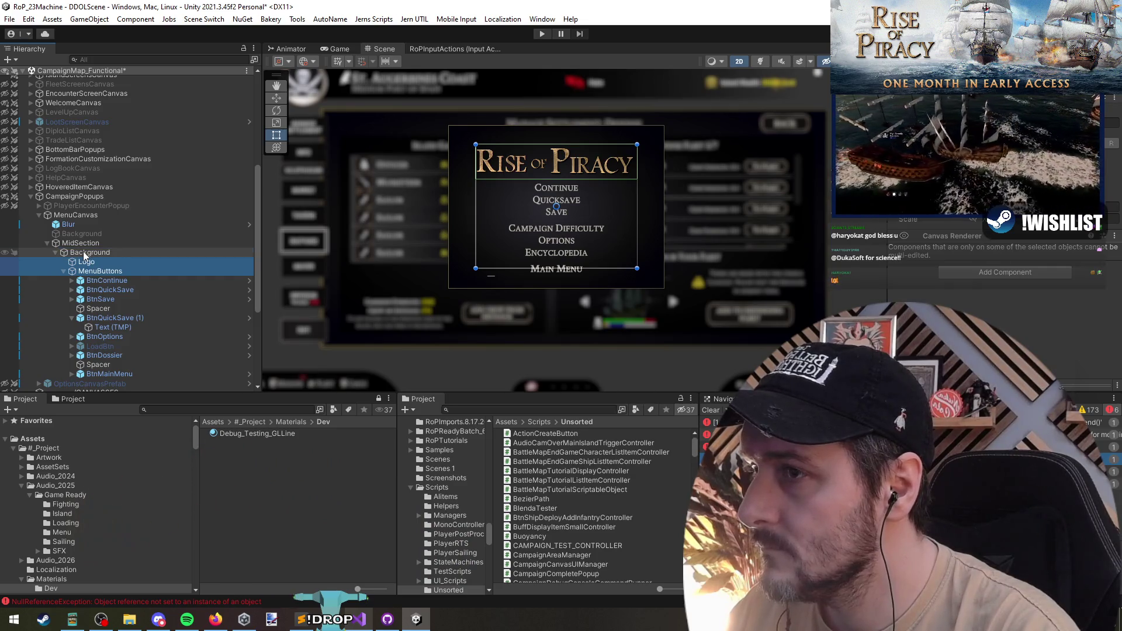
left_click(85, 253)
left_click(85, 262)
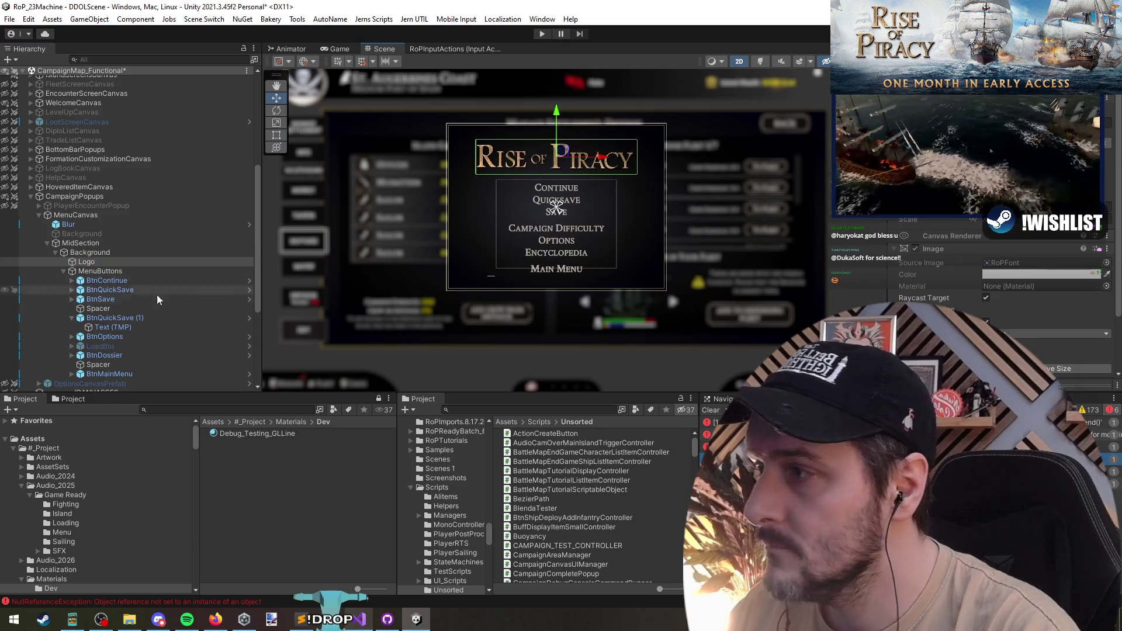
Stretch MenuButtons with the Rect tool, lowering its bottom edge and nudging the top down
left_click(102, 272)
key("t")
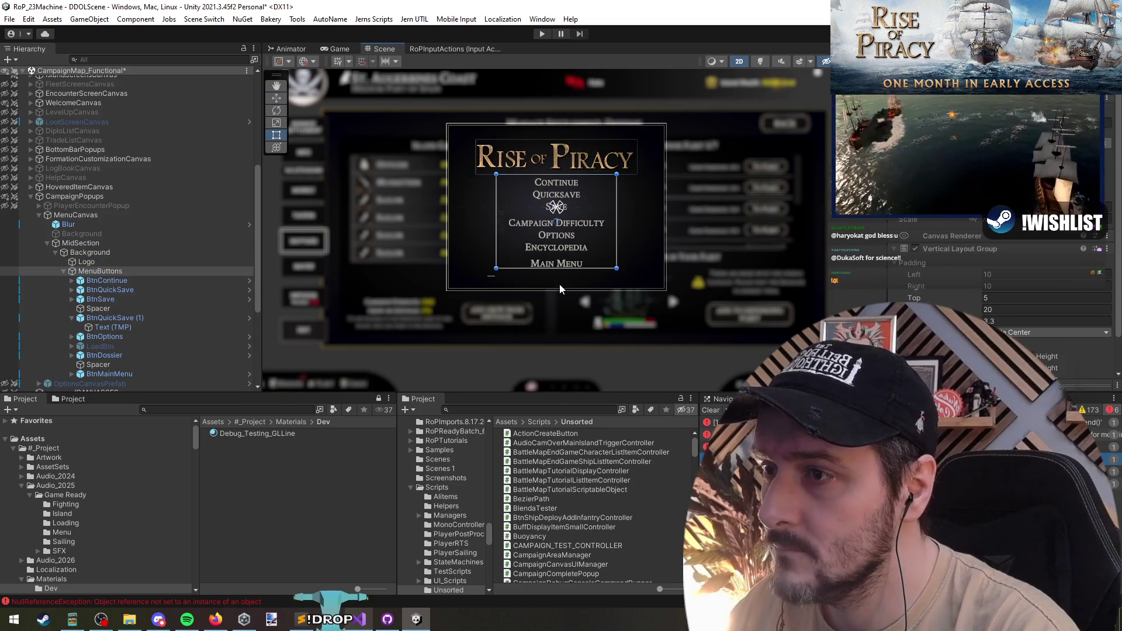
left_click_drag(577, 272, 584, 281)
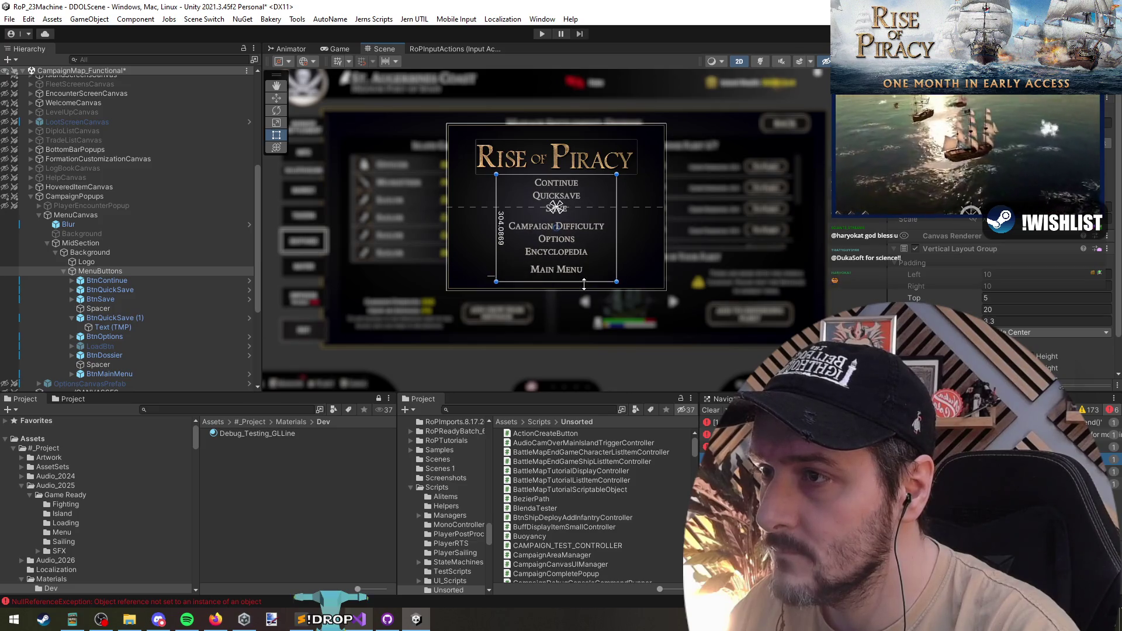
scroll(568, 240, "up", 2)
left_click_drag(579, 149, 578, 156)
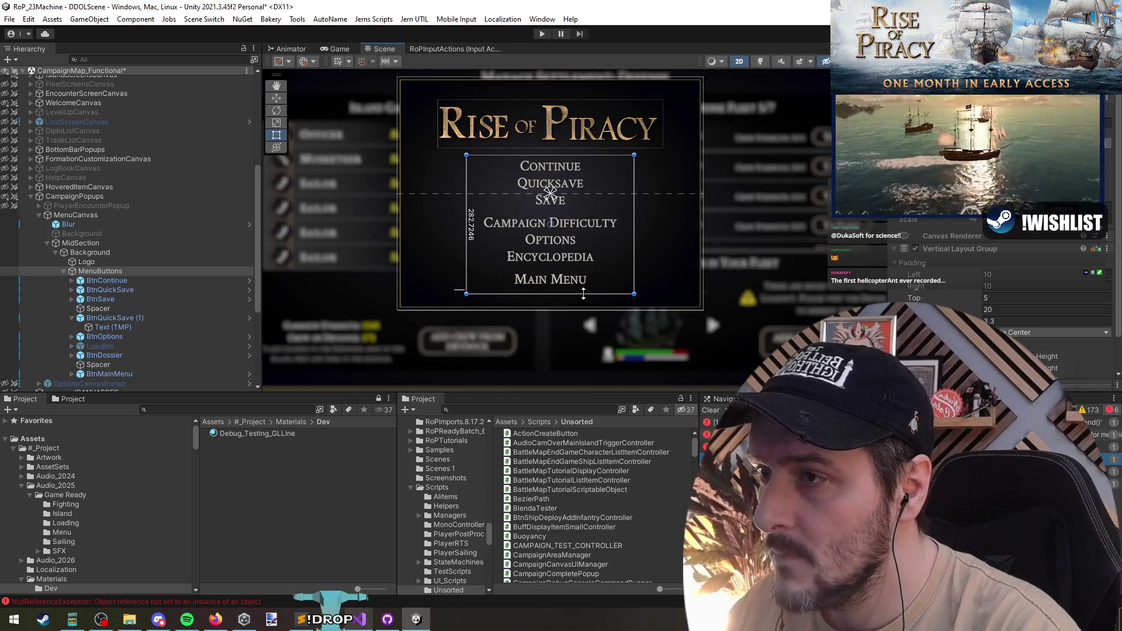
scroll(124, 330, "down", 2)
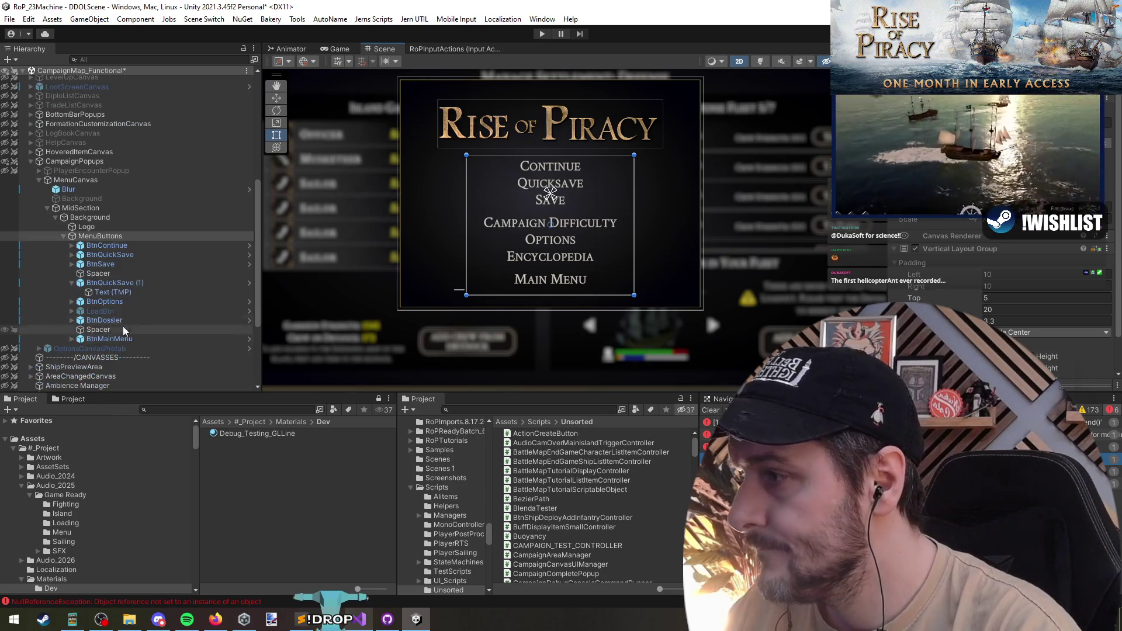
Reorder the Campaign Difficulty button to sit just above Encyclopedia under MenuButtons
left_click(104, 320)
left_click(114, 282)
left_click(104, 292)
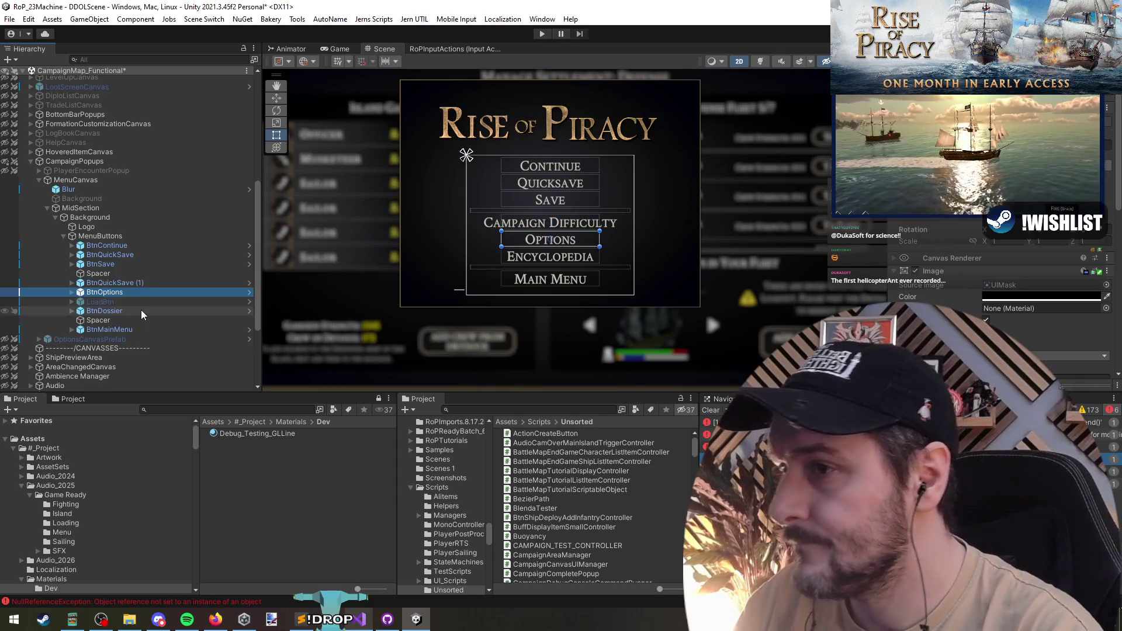
key("Down")
key("Up")
key("Down")
key("Down")
key("Up")
key("Up")
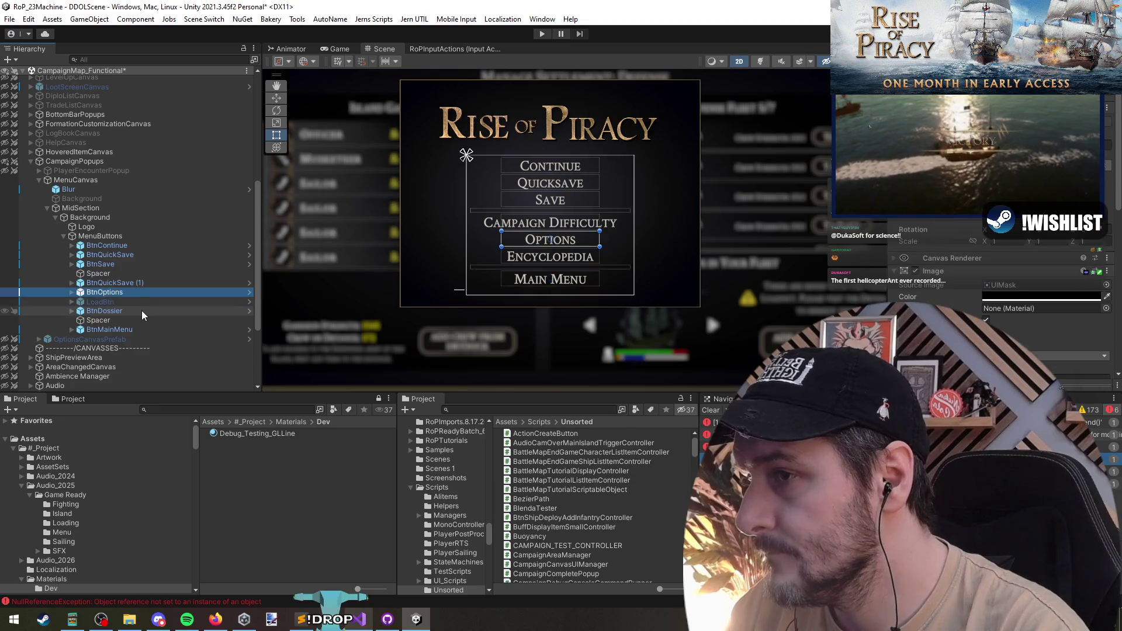
left_click_drag(114, 282, 109, 316)
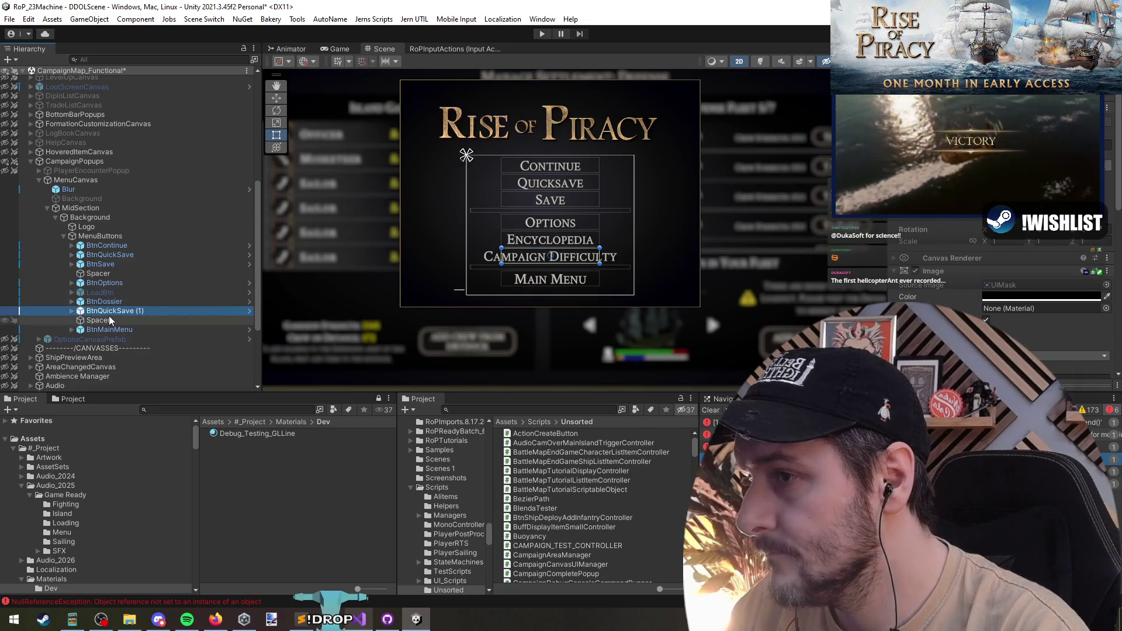
left_click_drag(113, 312, 125, 302)
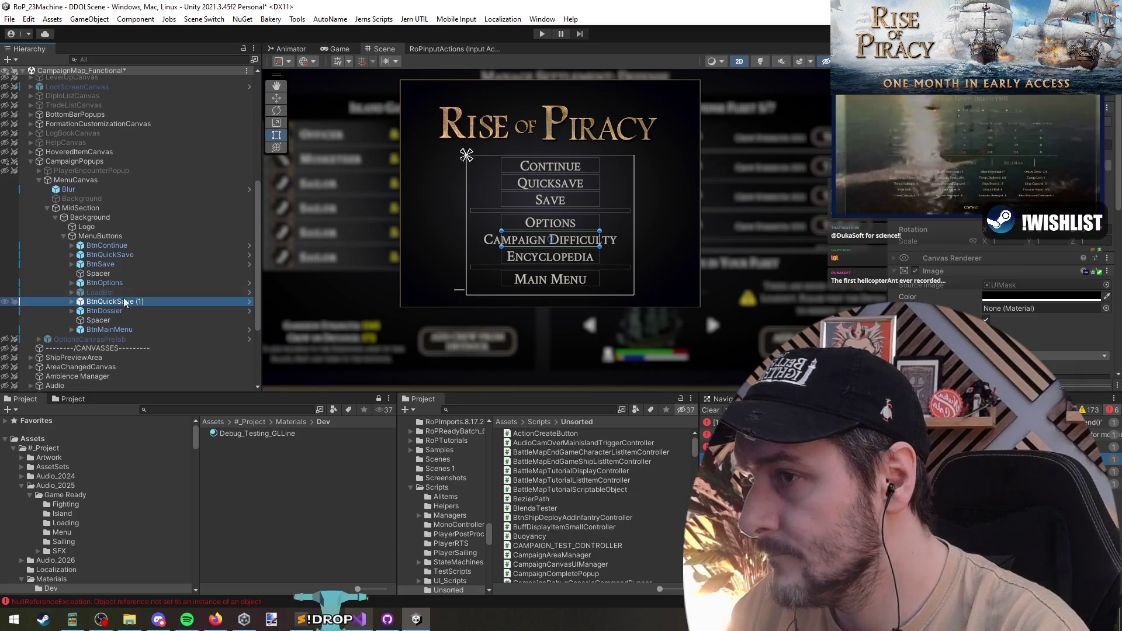
Review MenuButtons' layout settings and reselect the Campaign Difficulty button
left_click(103, 237)
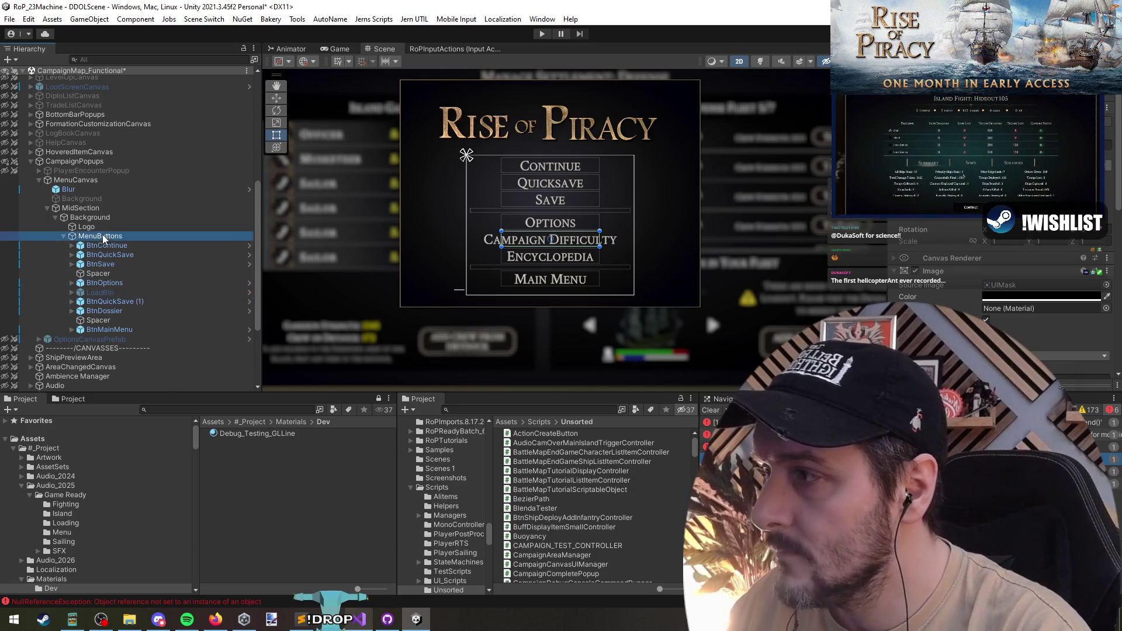
left_click(991, 322)
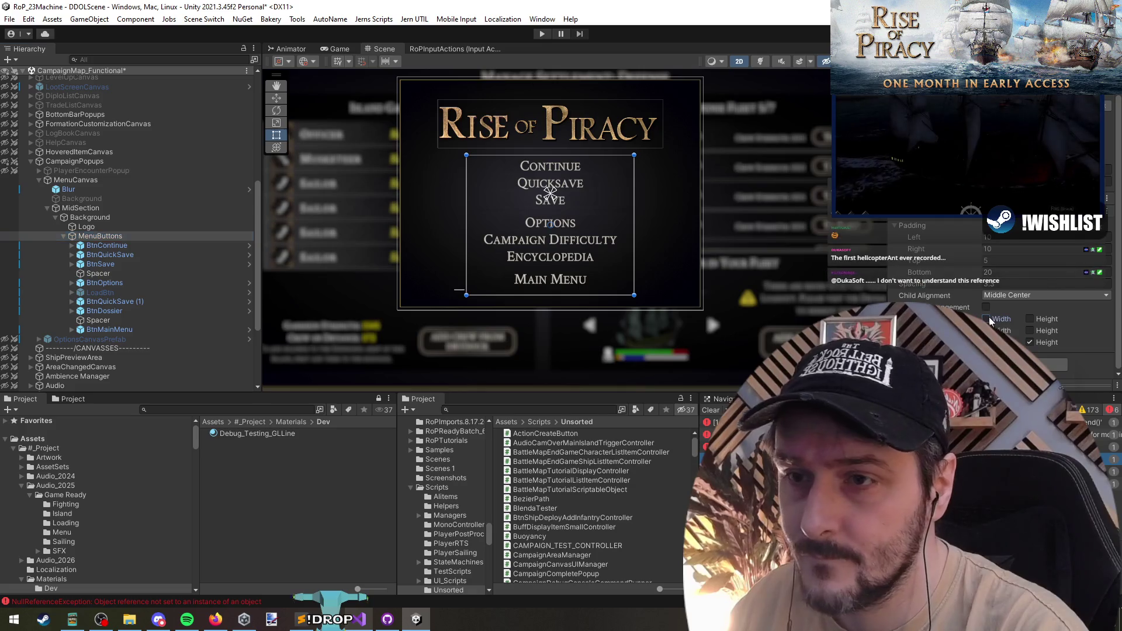
left_click(109, 300)
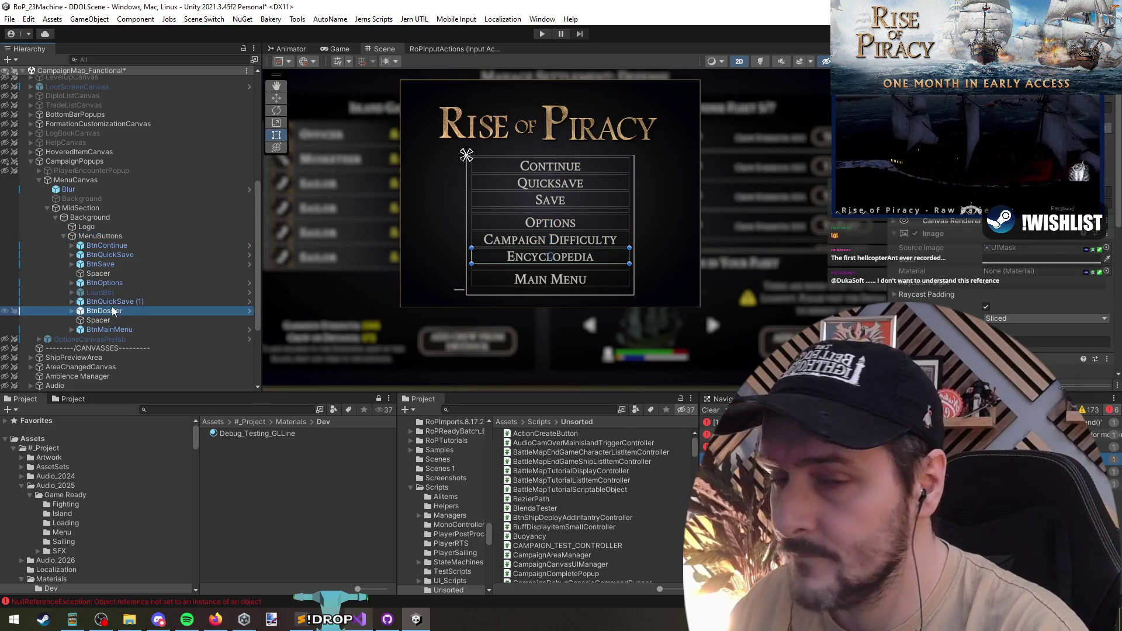
left_click(109, 301)
scroll(604, 241, "up", 2)
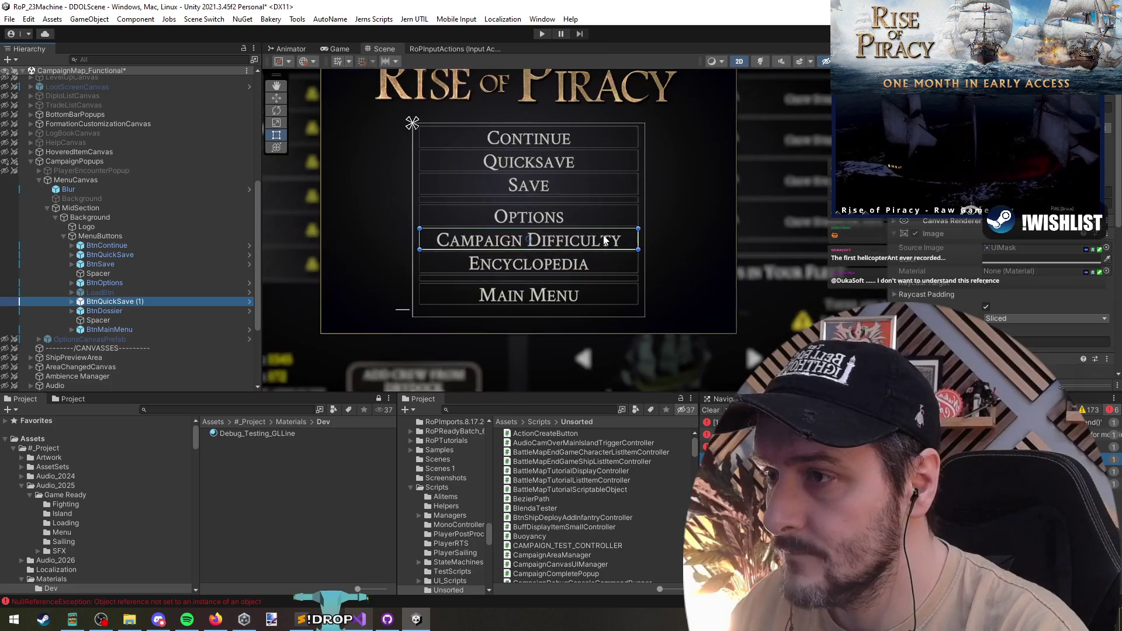
left_click_drag(604, 240, 614, 257)
left_click_drag(599, 189, 601, 218)
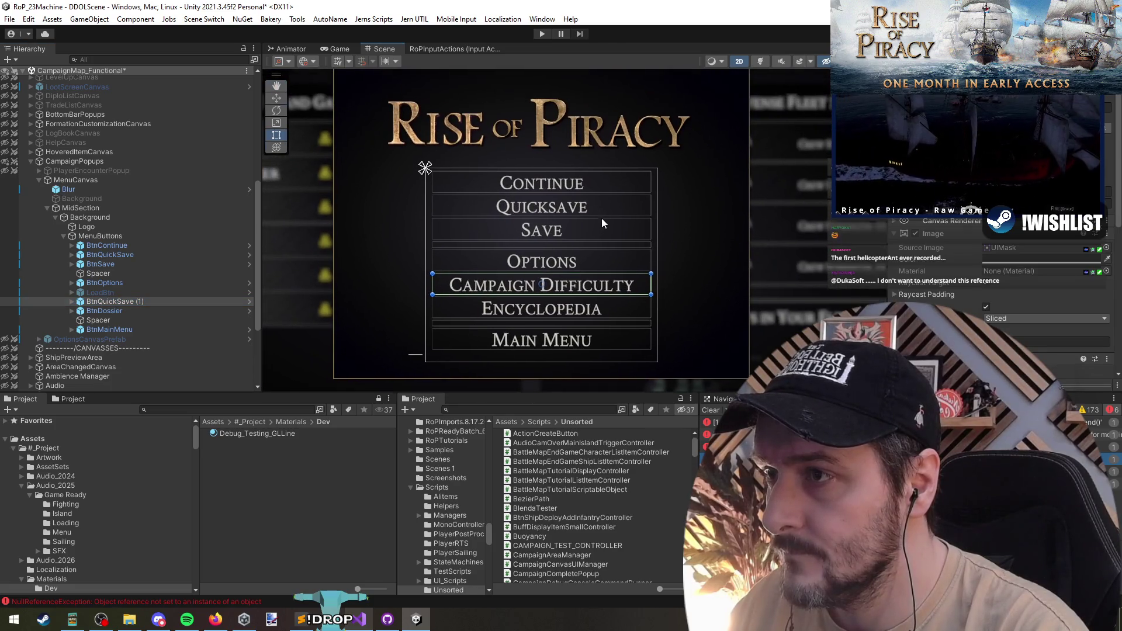
scroll(603, 223, "down", 2)
scroll(604, 227, "down", 1)
left_click(163, 302)
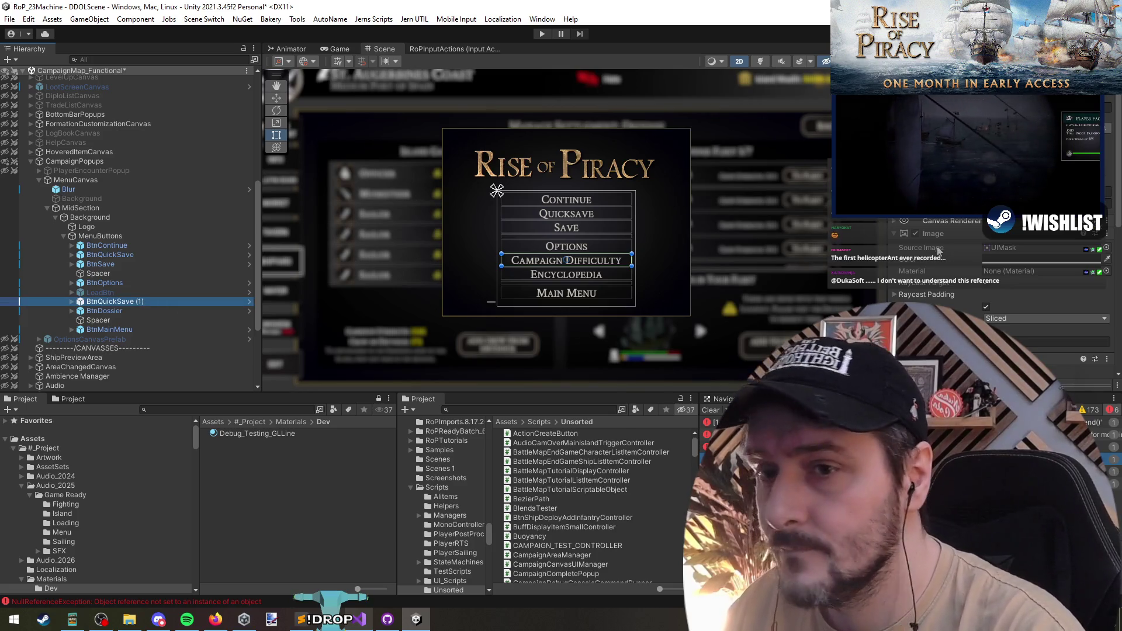
Rename the button to BTN_Campaign Difficulty using AutoName > TMPro Button
left_click(411, 19)
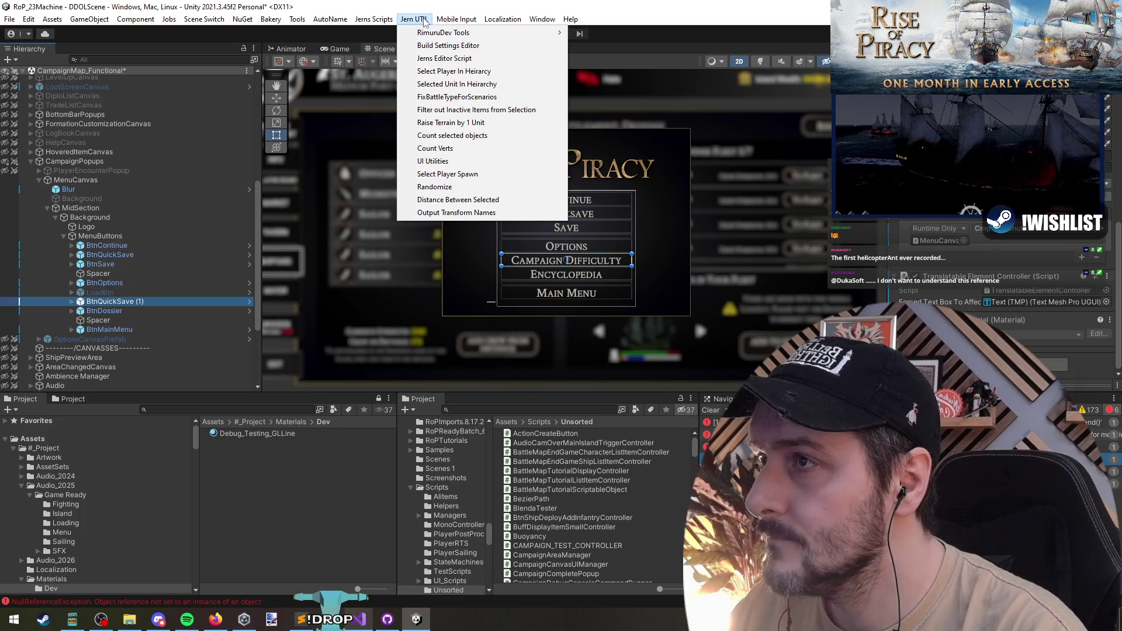
left_click(348, 59)
type("BTN_Campaign Difficulty")
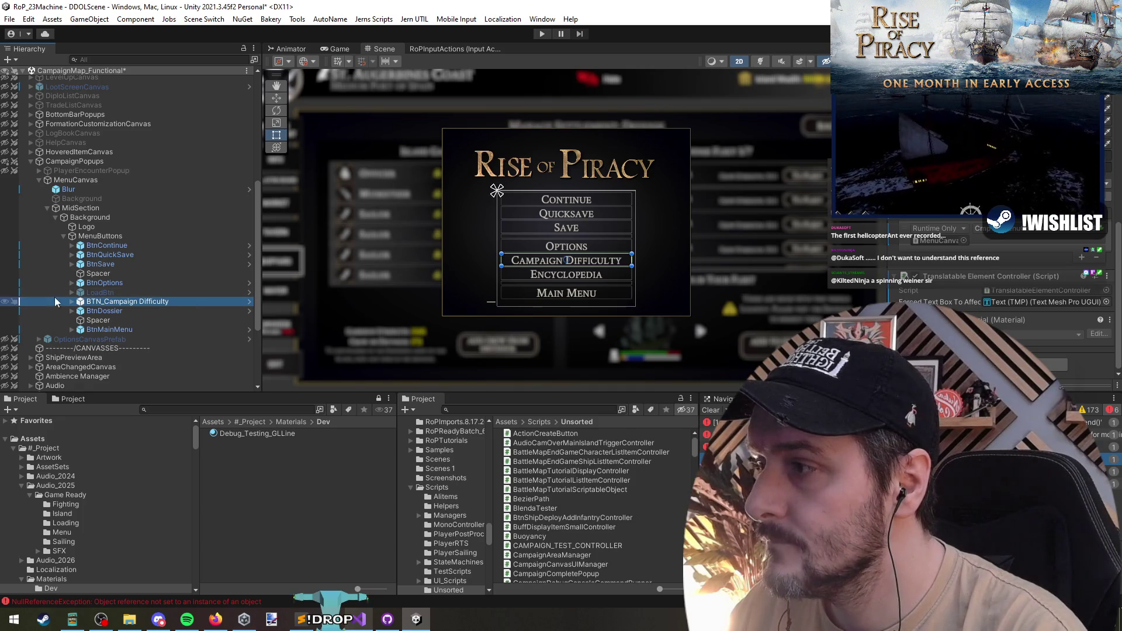
left_click(72, 301)
left_click(94, 311)
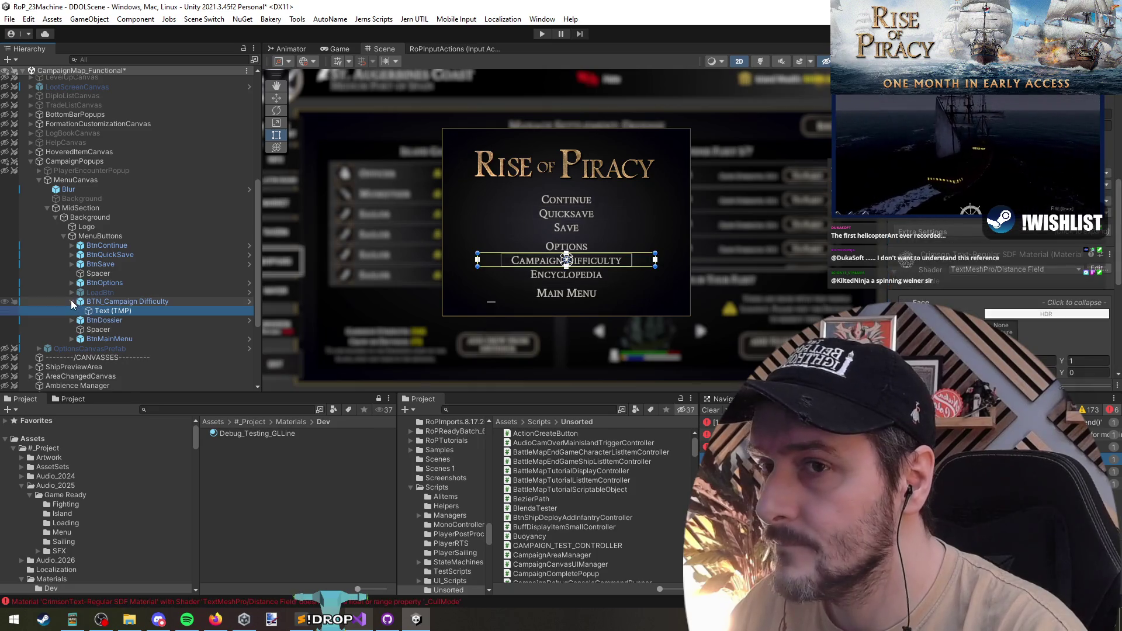
left_click(72, 301)
left_click(123, 301)
Select MenuCanvas and open its CmpUI_MenuCanvasController script
left_click(383, 311)
left_click(76, 180)
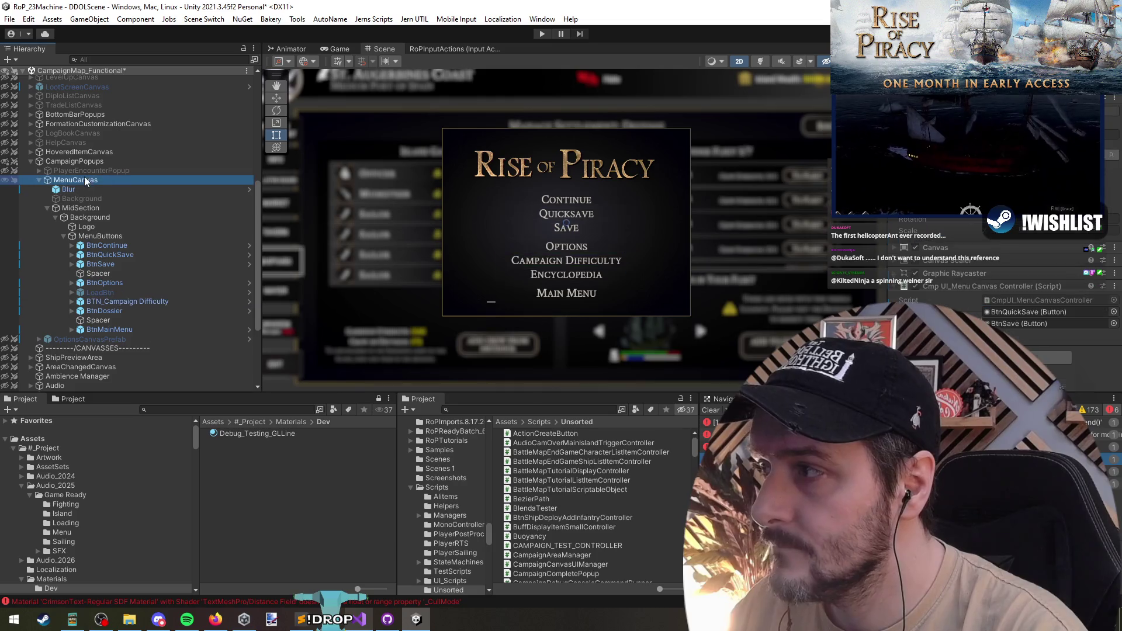
double_click(1008, 290)
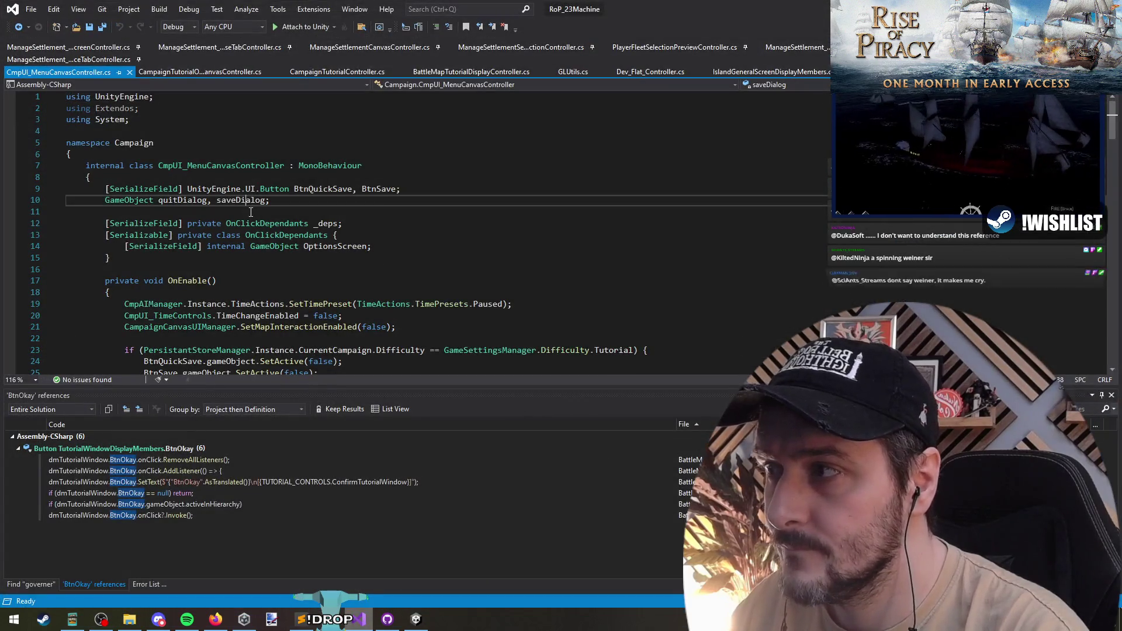
Rename the ChangeDifficultyPopup field to DifficultySettingsPopup by removing 'Change'
left_click(185, 214)
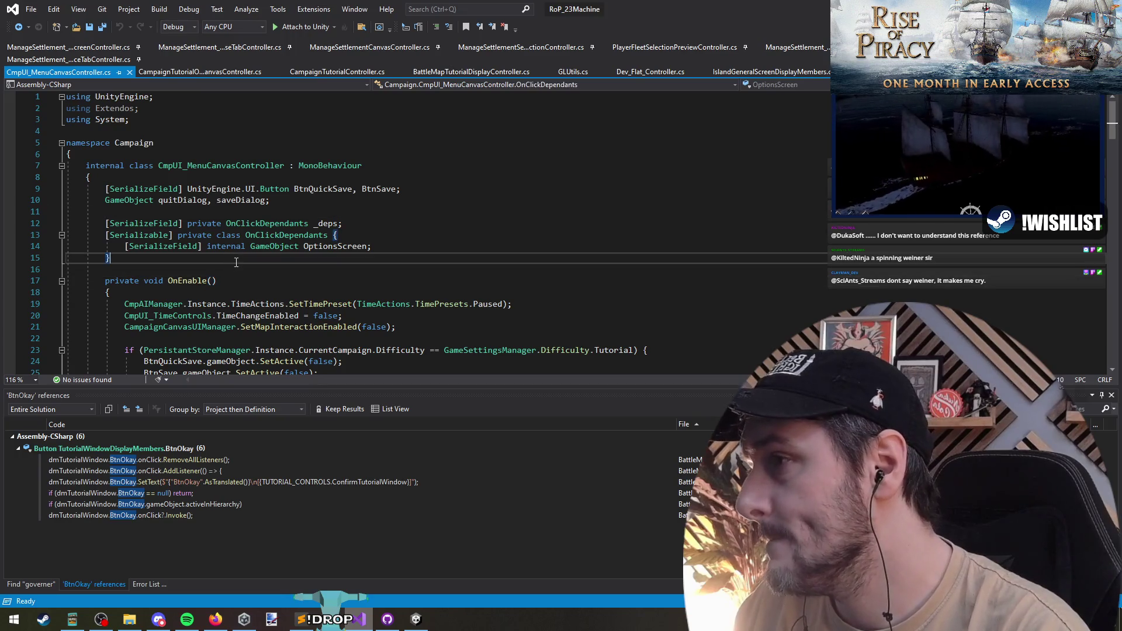
left_click(291, 211)
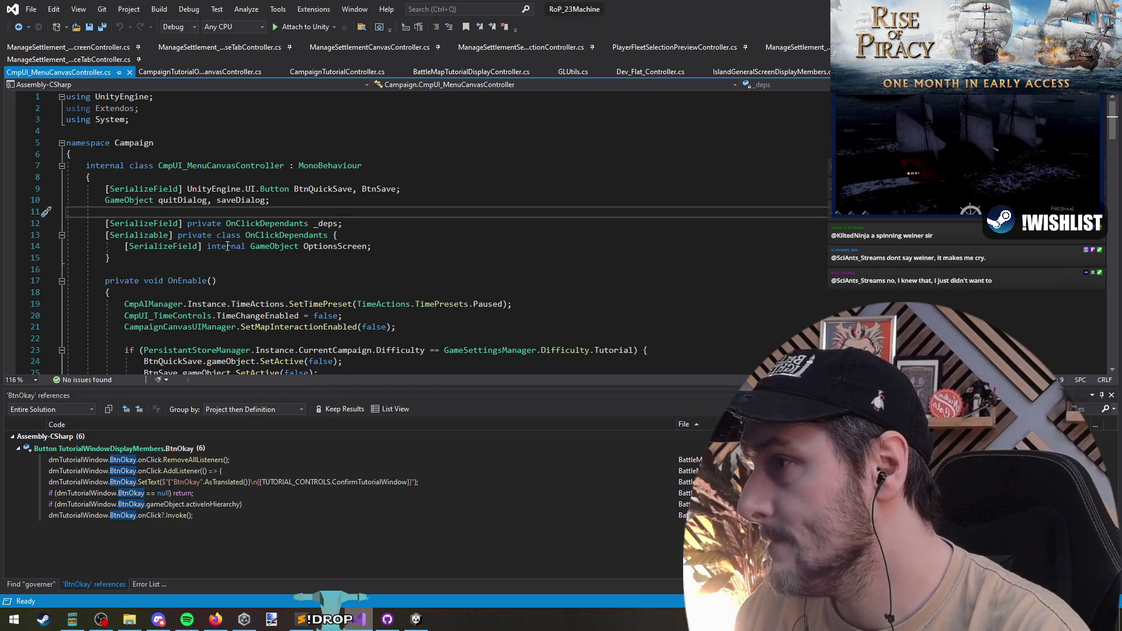
left_click(275, 200)
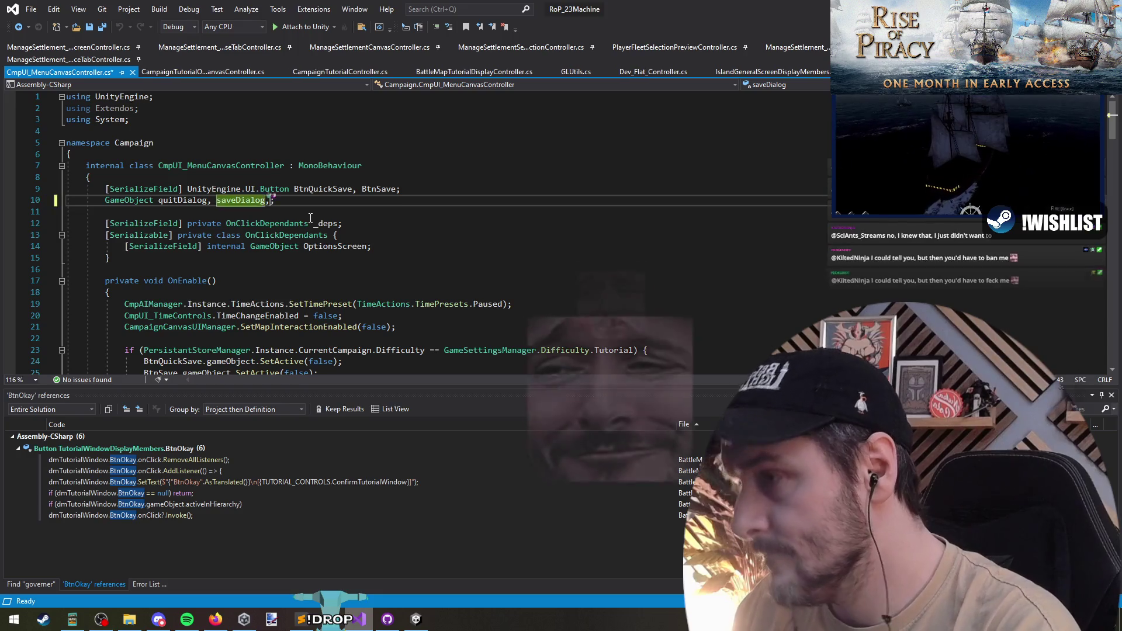
type(", ChangeDifficulty")
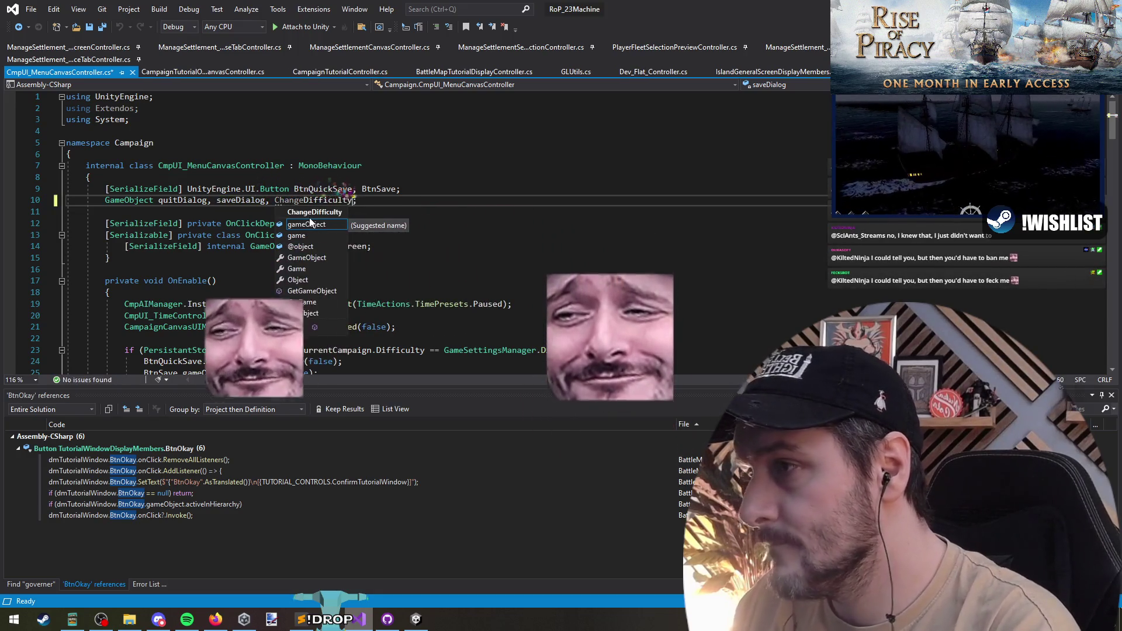
type("Popup;")
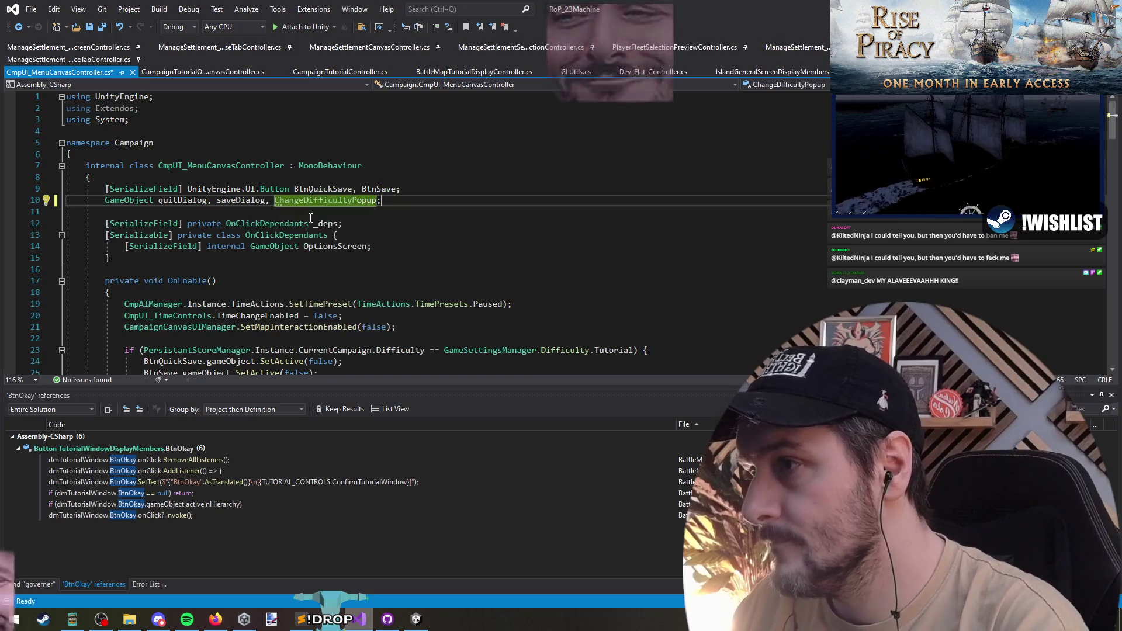
left_click(340, 207)
left_click_drag(304, 201, 271, 202)
key("BackSpace")
type("Settings")
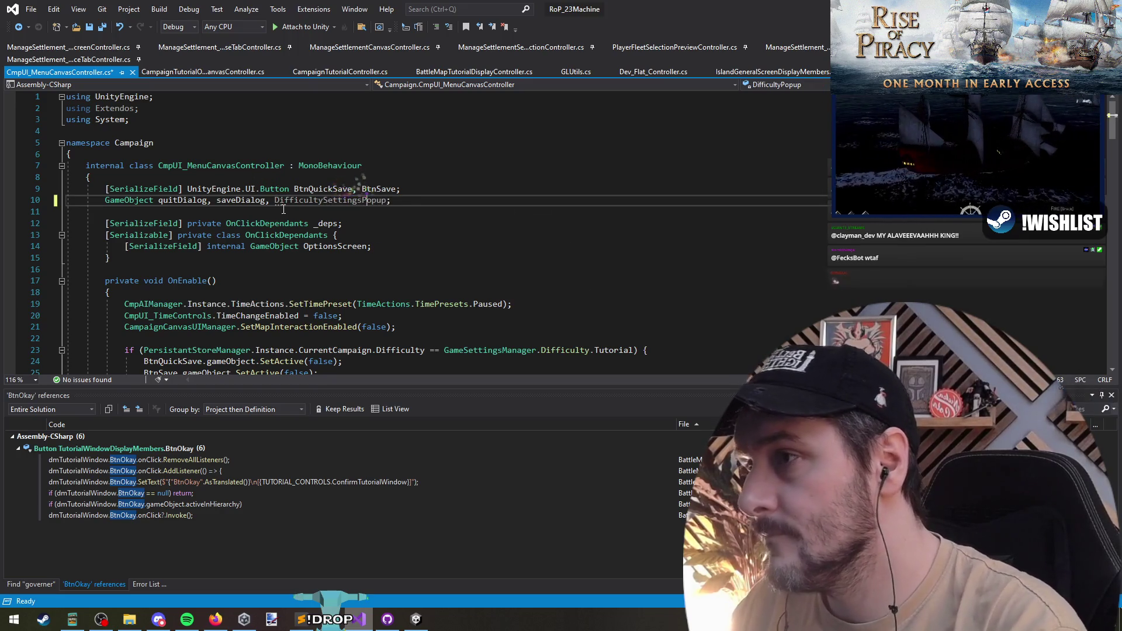
Add a BtnChangeDifficulty field after BtnSave in the Button declaration, undoing and restoring it once
left_click(404, 190)
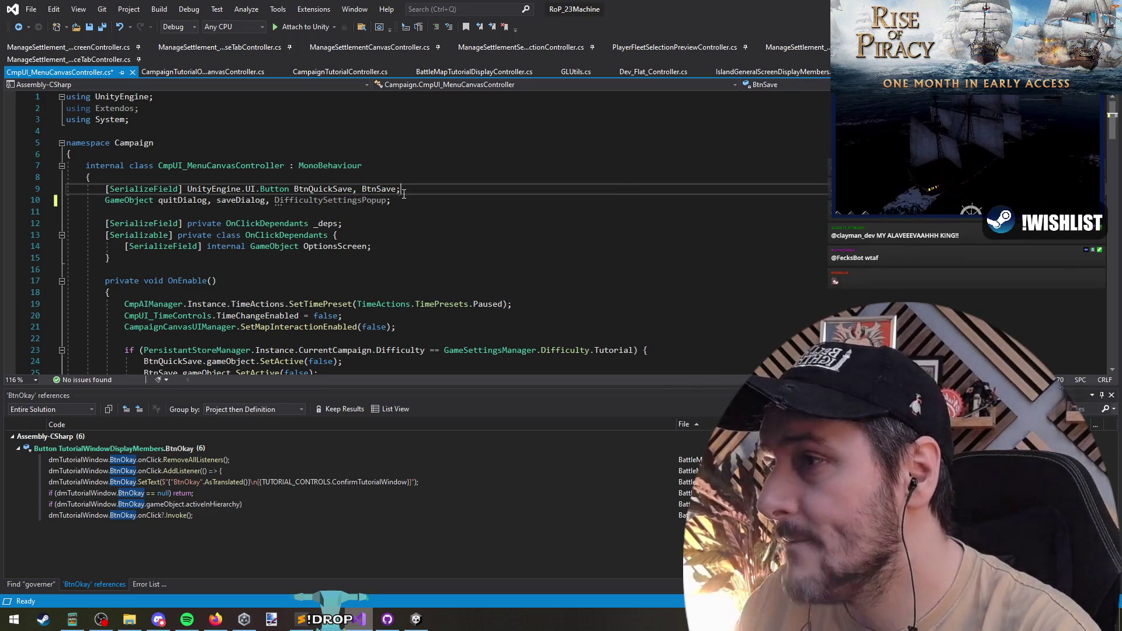
key("BackSpace")
type(", BtnA")
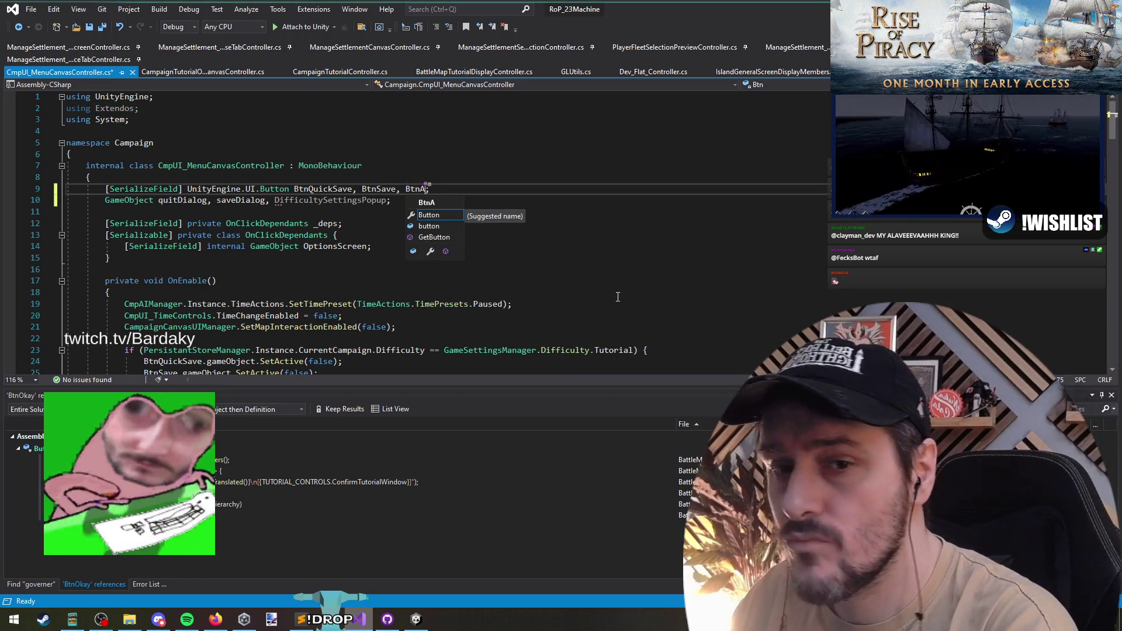
key("BackSpace")
type("ChangeDifficult")
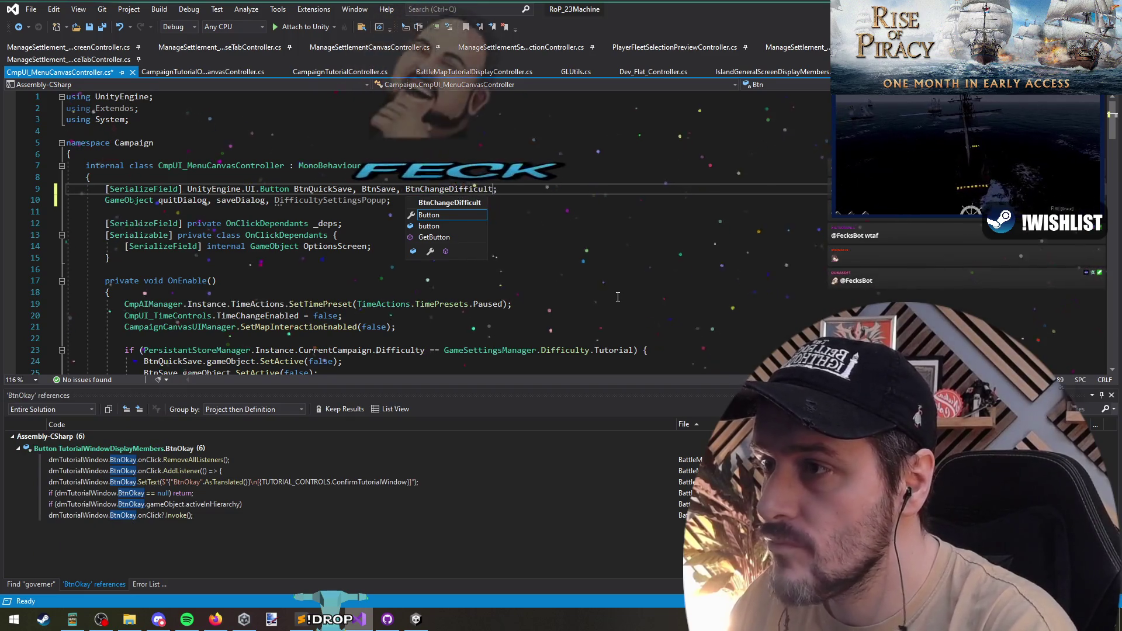
type("y")
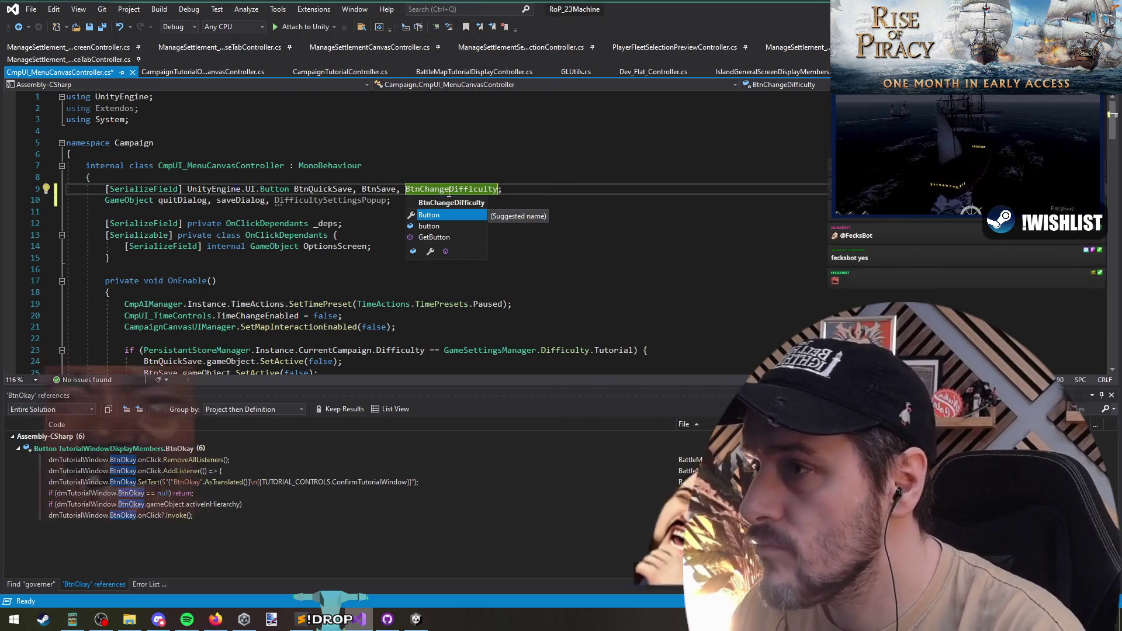
key("Escape")
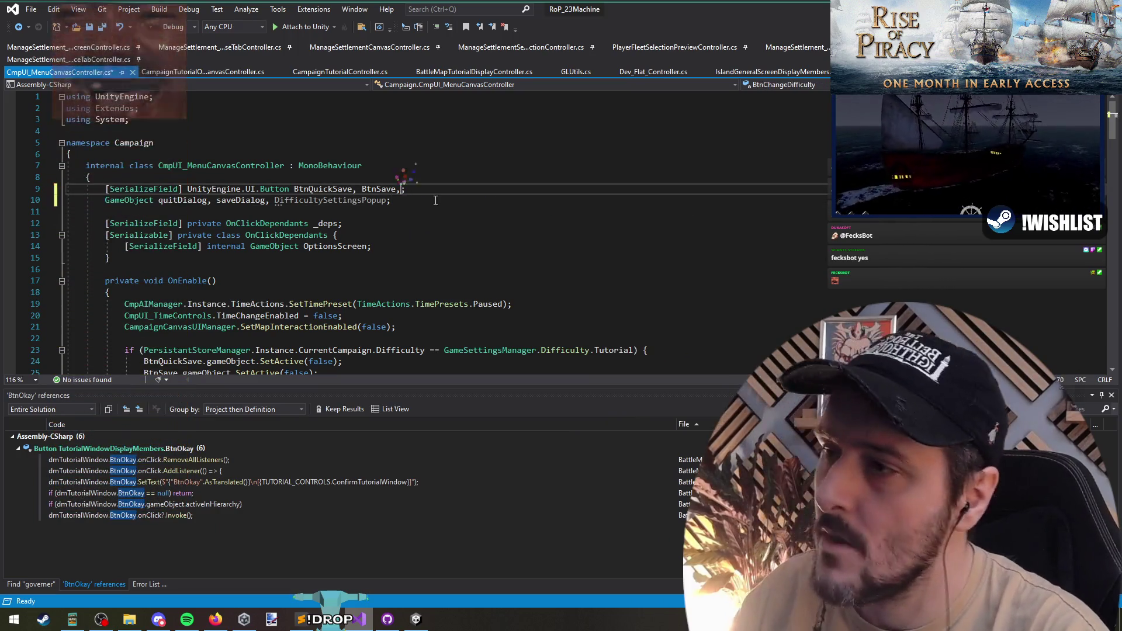
key("ctrl+BackSpace")
key("ctrl+BackSpace")
key("ctrl+s")
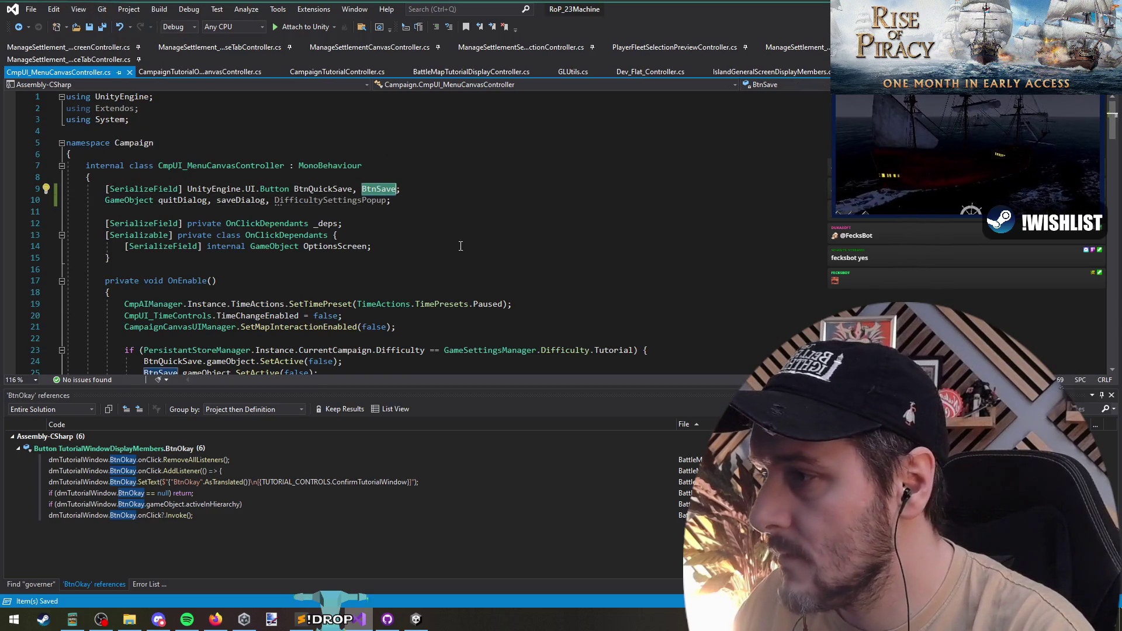
scroll(460, 246, "down", 4)
key("ctrl+z")
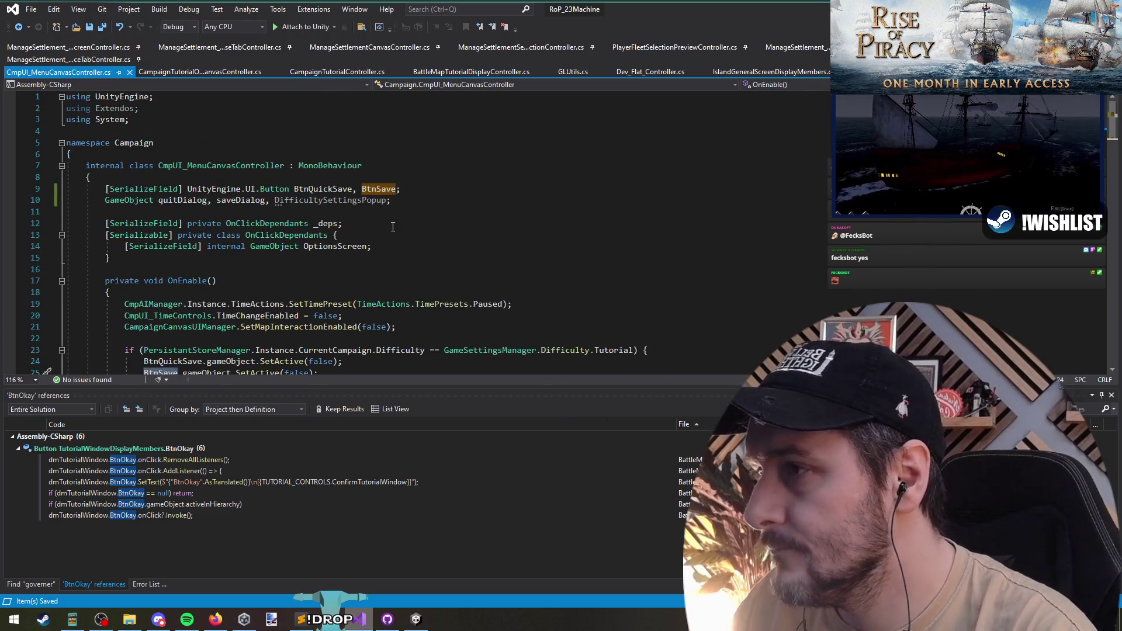
key("ctrl+z")
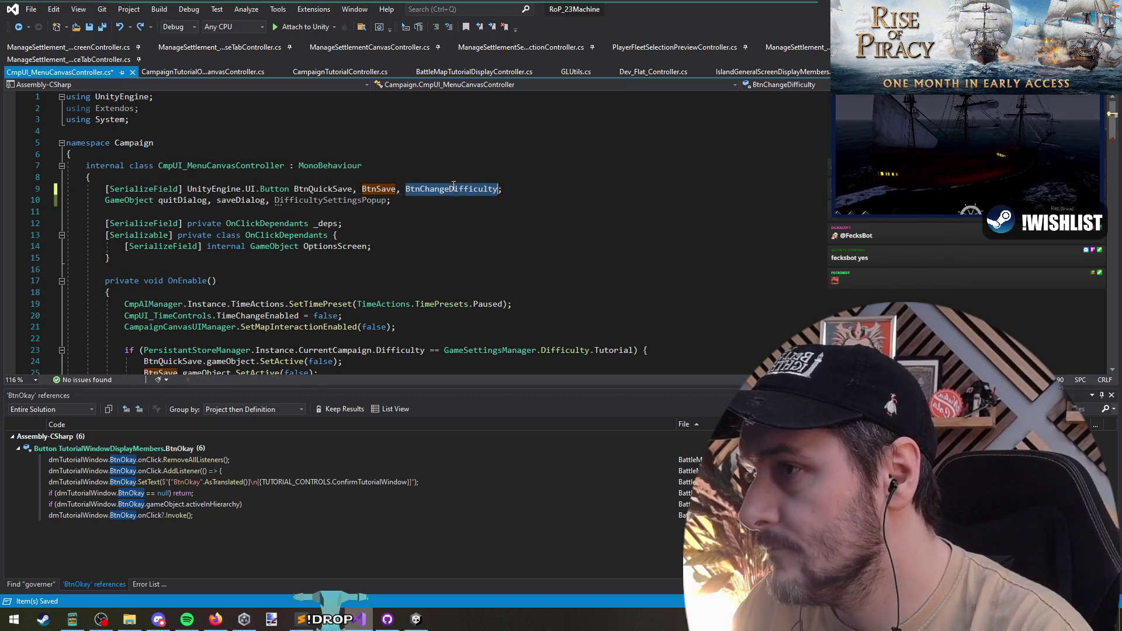
Search the script for other uses of the DifficultySettingsPopup field
left_click(353, 200)
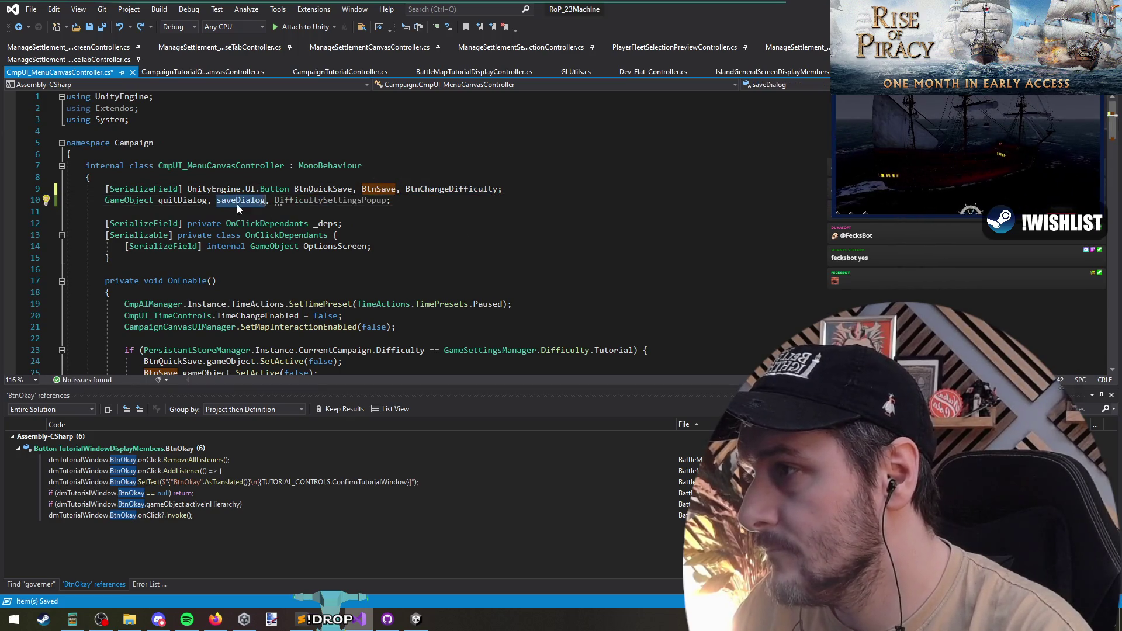
double_click(345, 201)
key("F3")
key("F3")
scroll(492, 240, "down", 5)
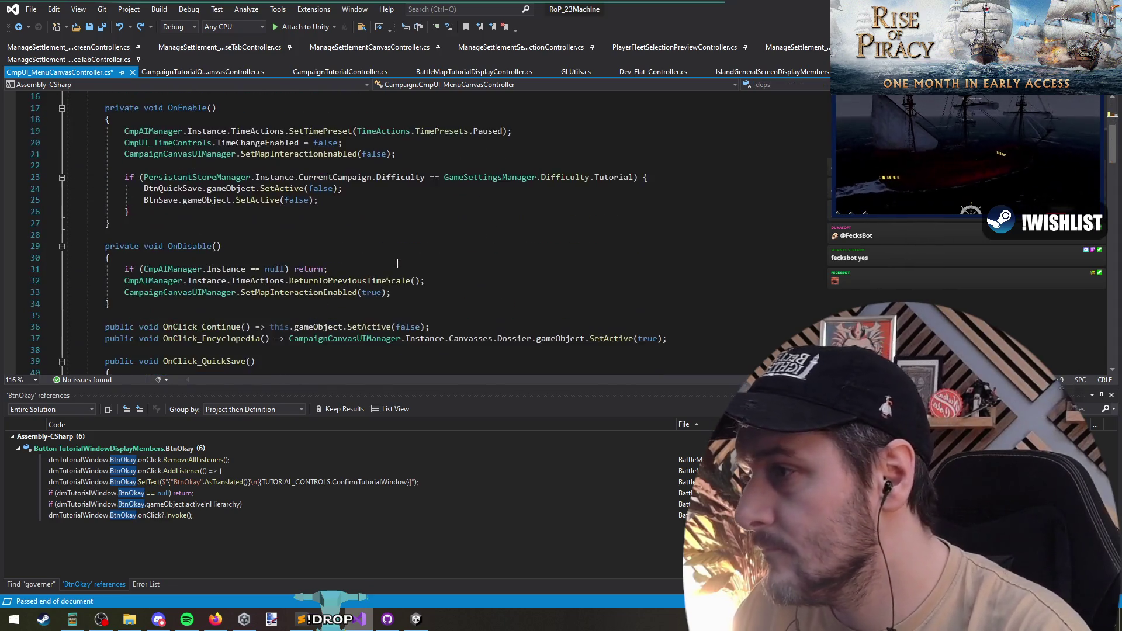
scroll(493, 239, "down", 4)
scroll(389, 273, "down", 1)
scroll(202, 267, "down", 5)
scroll(210, 268, "up", 6)
scroll(219, 270, "up", 2)
scroll(232, 272, "up", 5)
scroll(232, 271, "up", 2)
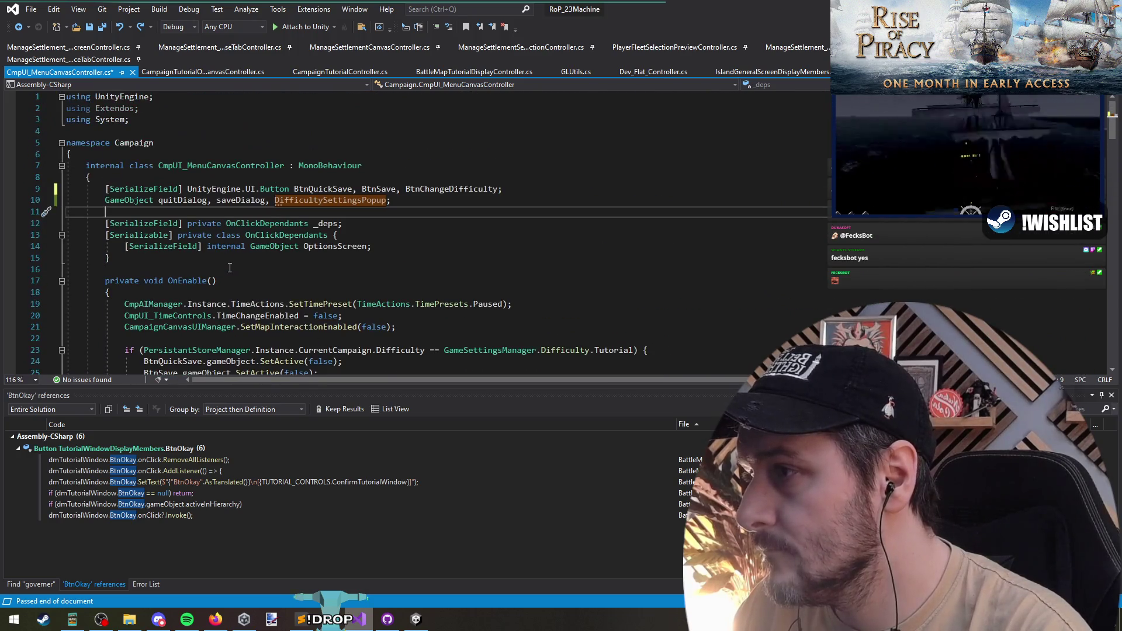
Add 'public void OnClick_ChangeDifficulty() => DifficultySettingsPopup.SetActive(true);' below OnClick_Encyclopedia
left_click(236, 272)
key("Return")
key("Return")
key("Up")
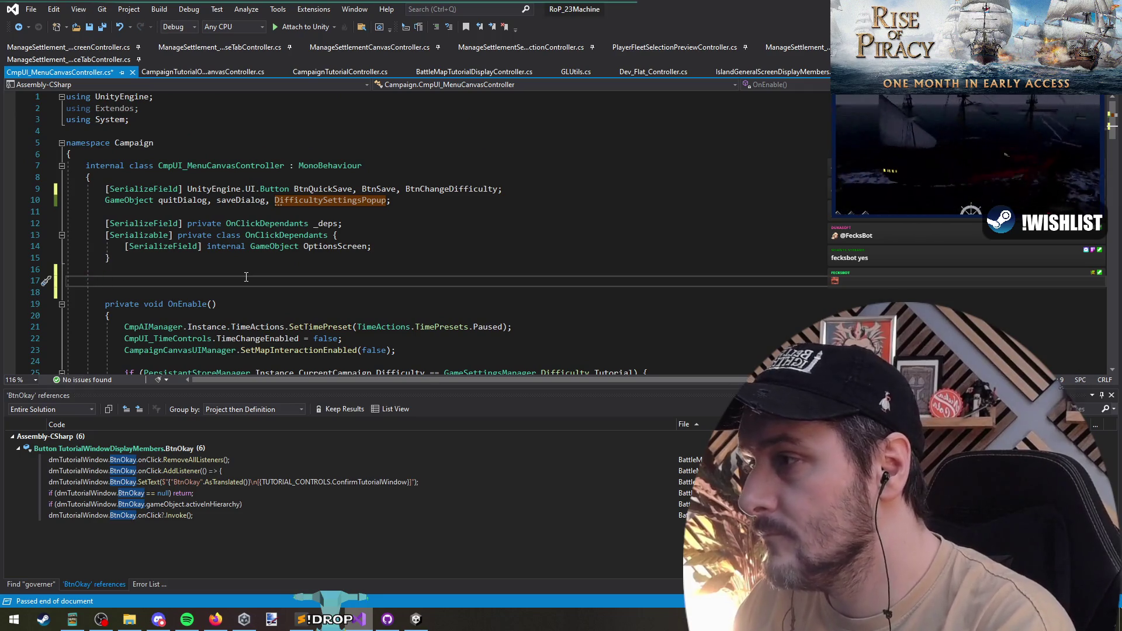
key("ctrl+z")
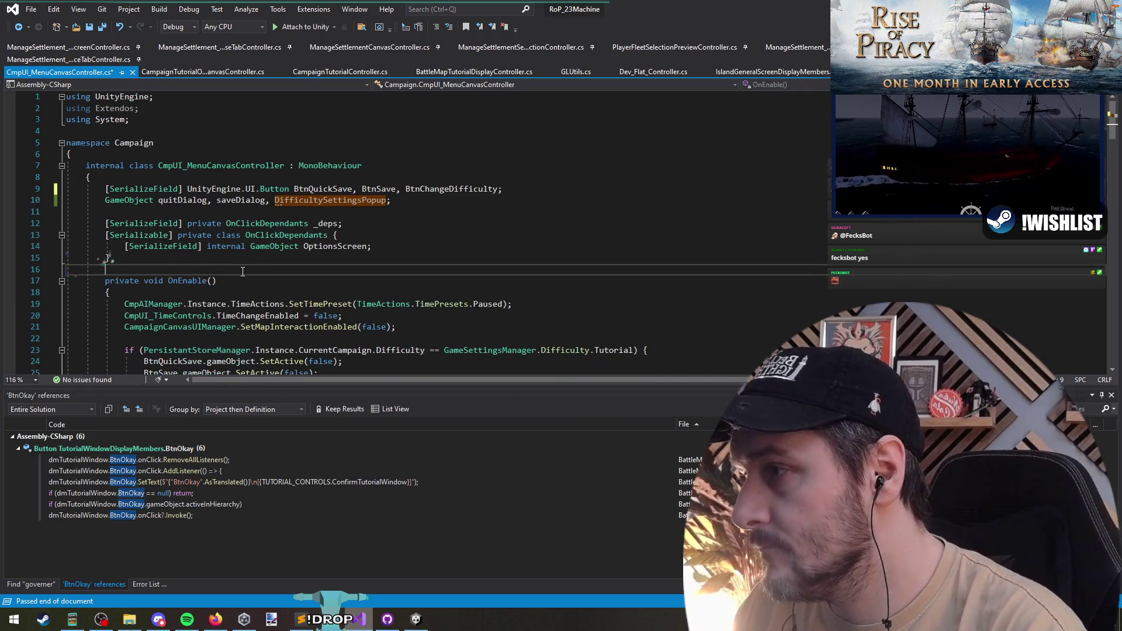
scroll(245, 277, "down", 7)
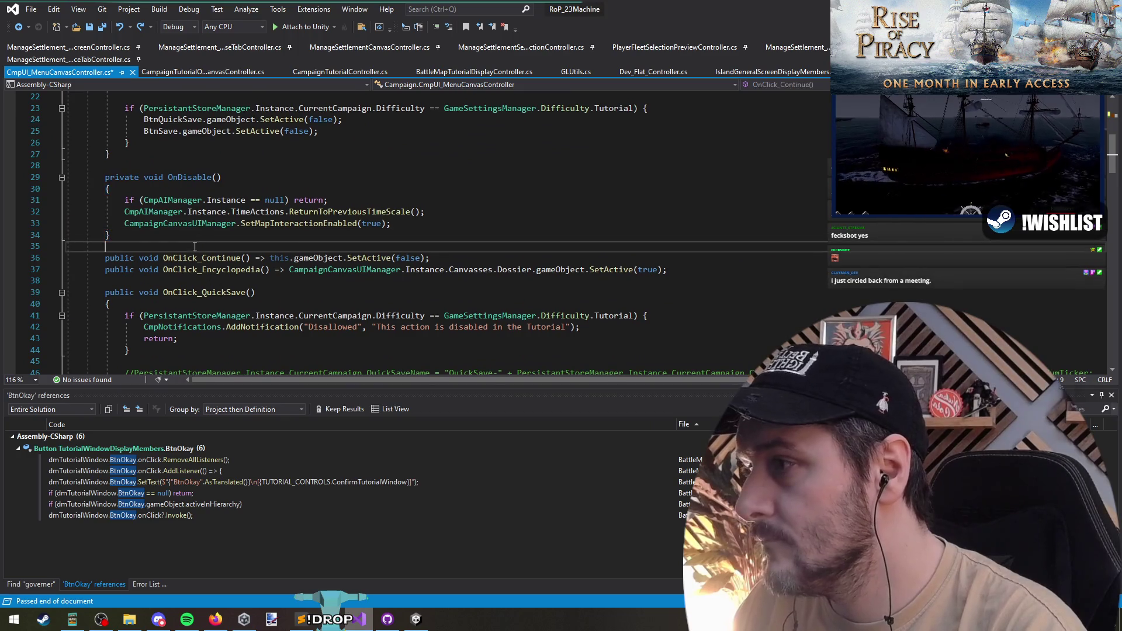
scroll(219, 298, "up", 1)
left_click(226, 315)
key("Return")
key("Return")
key("Up")
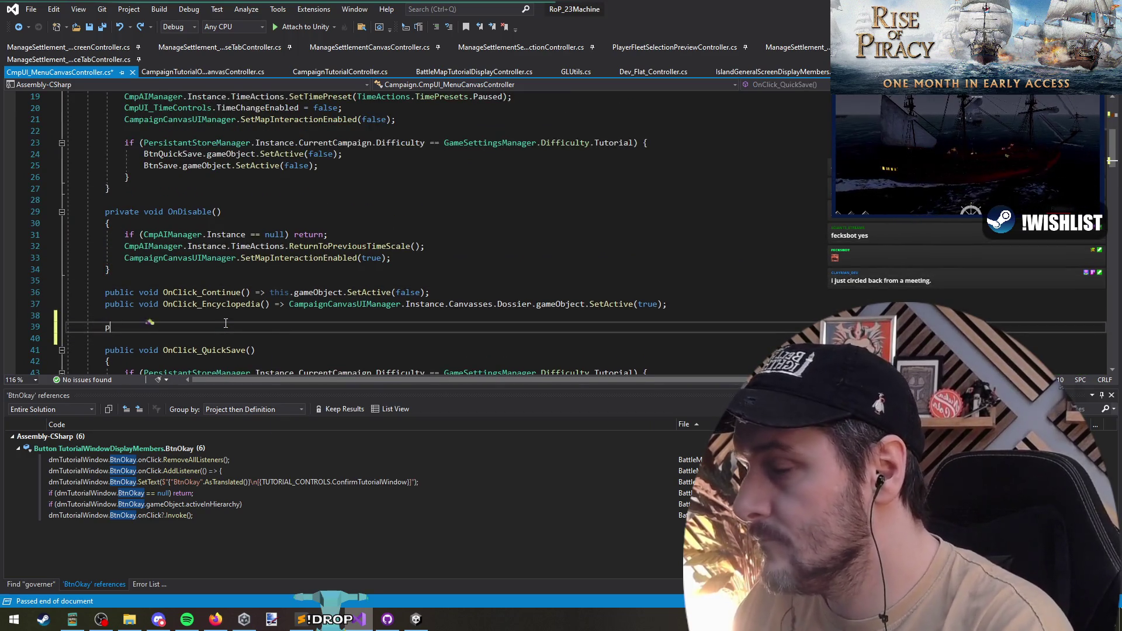
type("ublic void OnClick_")
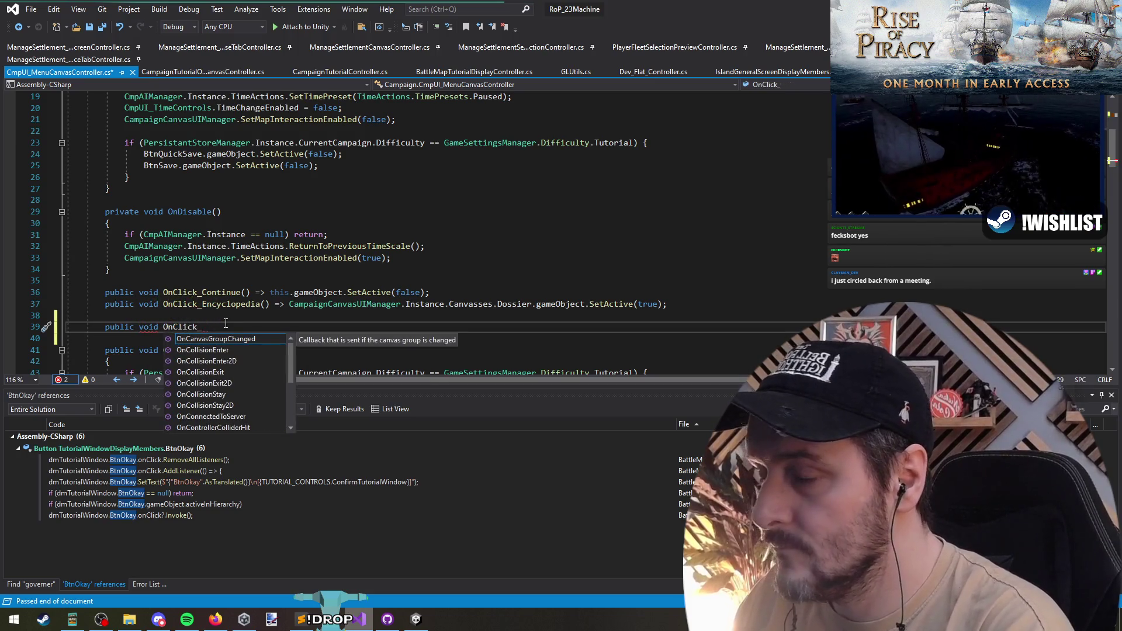
type("ChangeDifficulty")
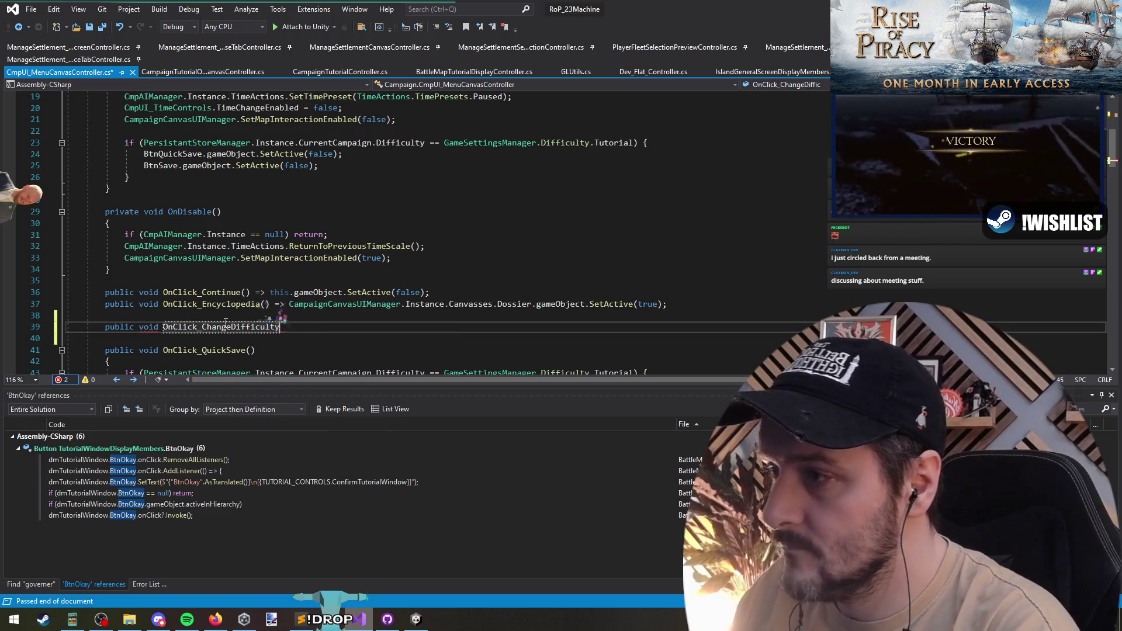
type("() => ")
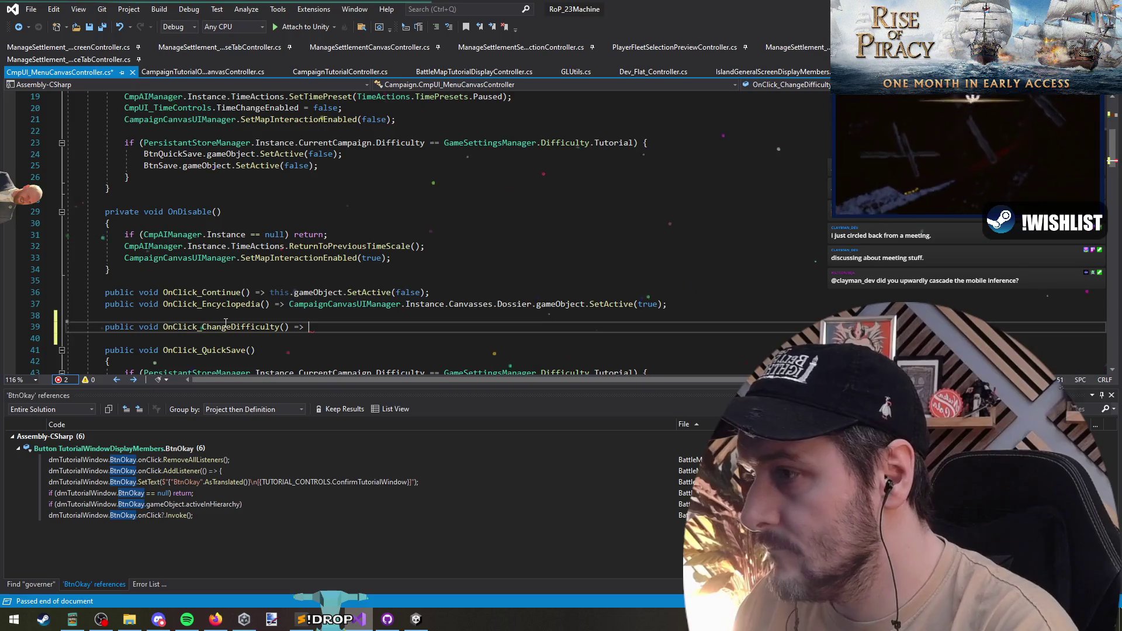
type("camp")
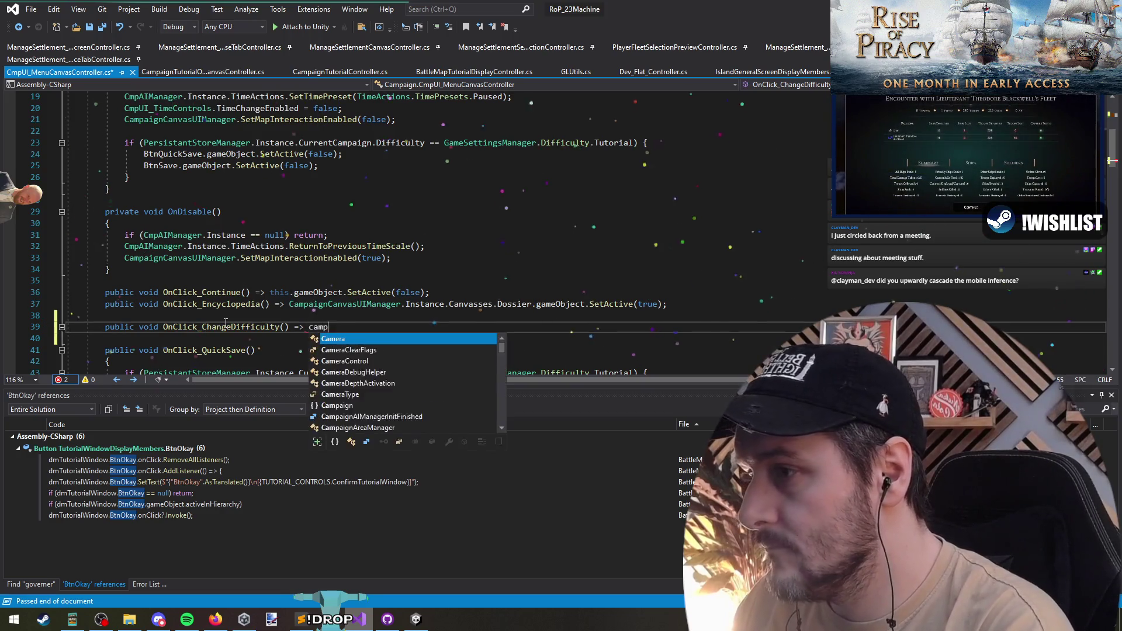
type("aigndiff")
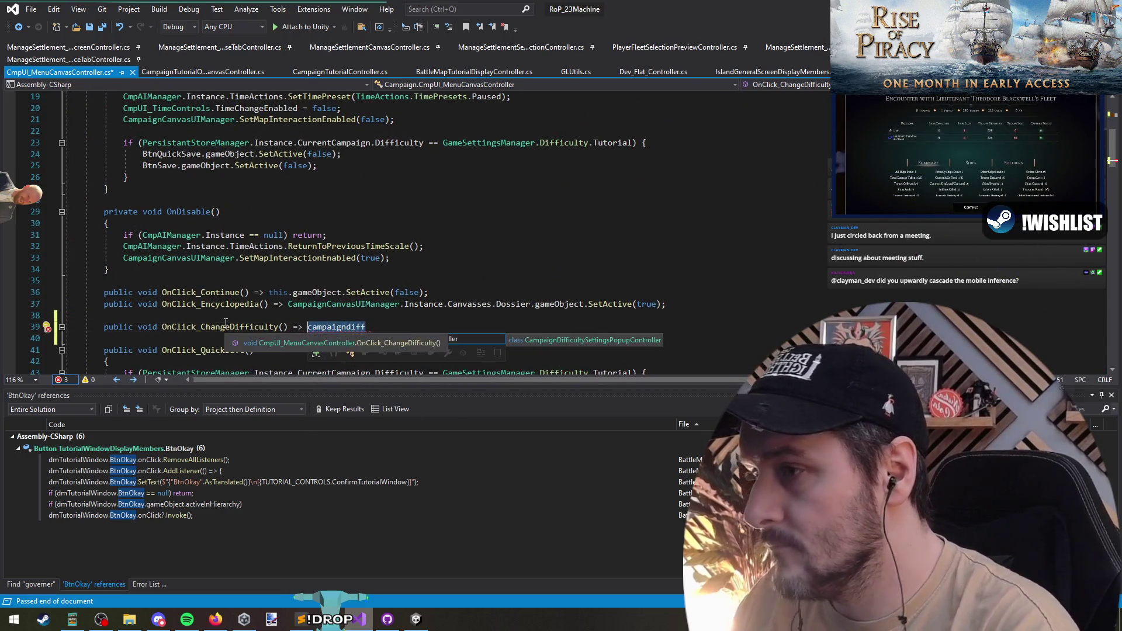
key("ctrl+BackSpace")
type("diff")
key("Tab")
type(".")
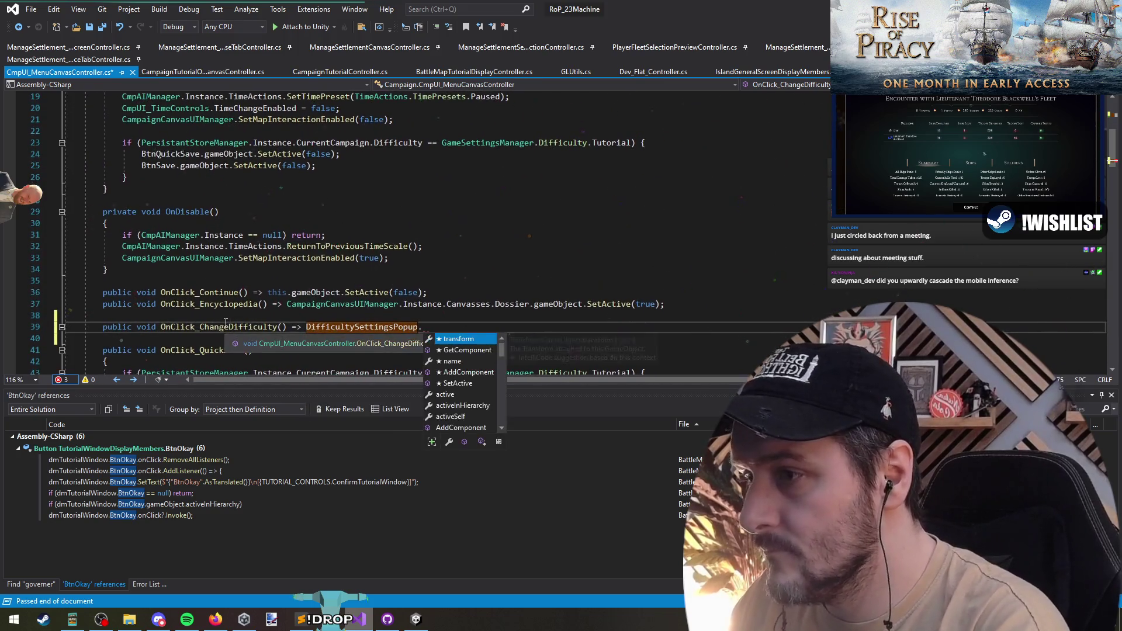
type("setac")
key("Tab")
type("(true);")
key("Return")
double_click(224, 326)
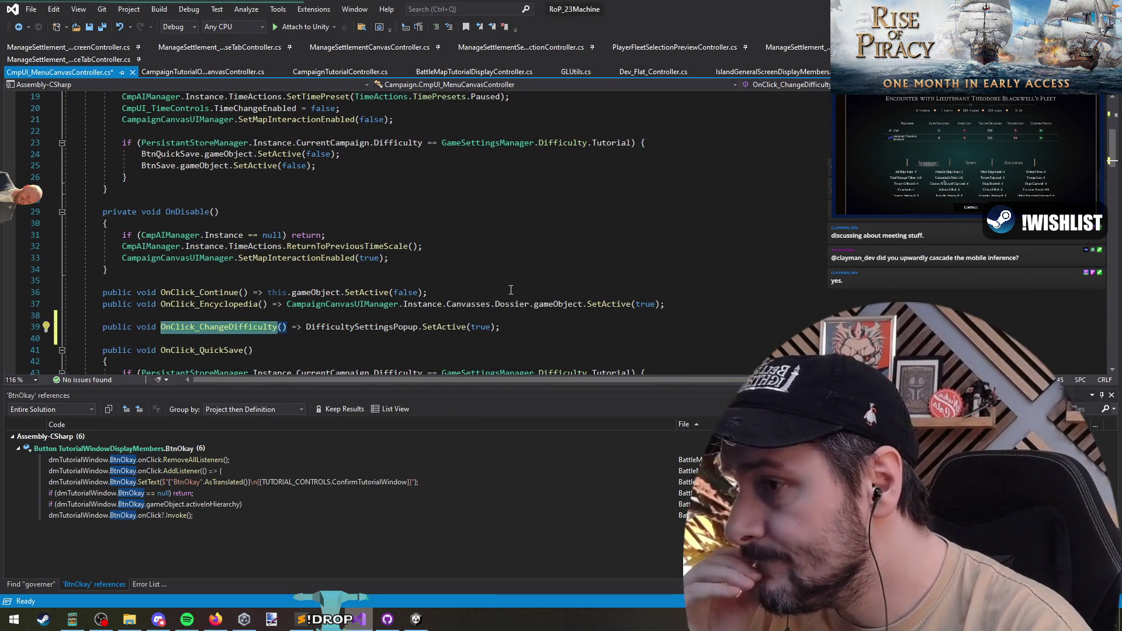
scroll(481, 273, "up", 6)
Add a BtnChangeDifficulty.gameObject.SetActive(false) line after the BtnSave hiding line for tutorials
left_click(412, 206)
double_click(442, 189)
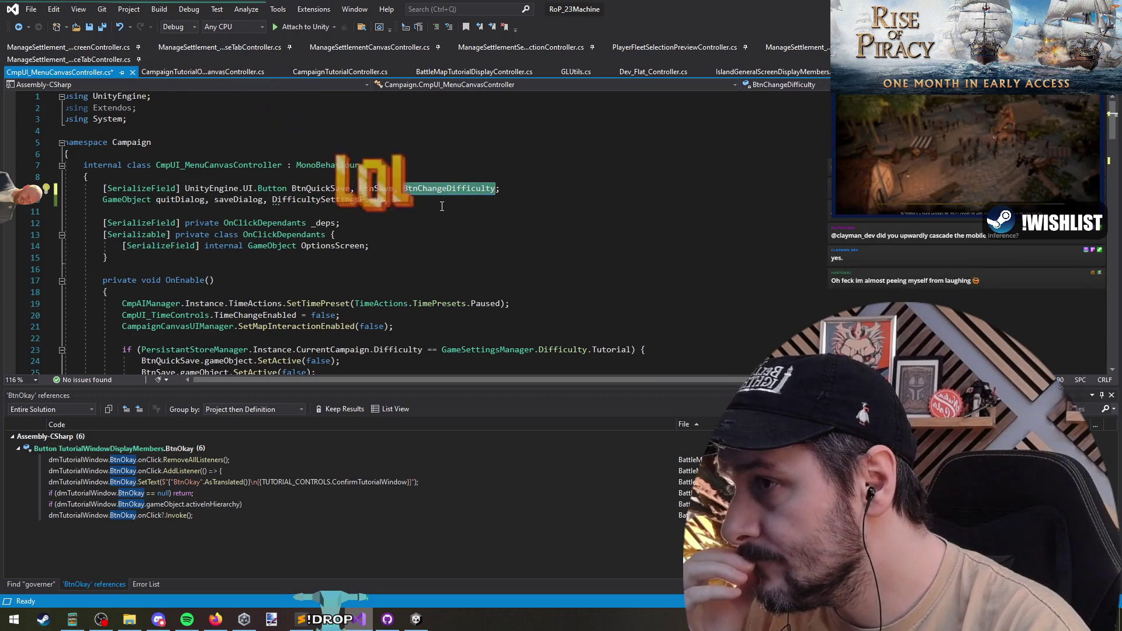
double_click(375, 189)
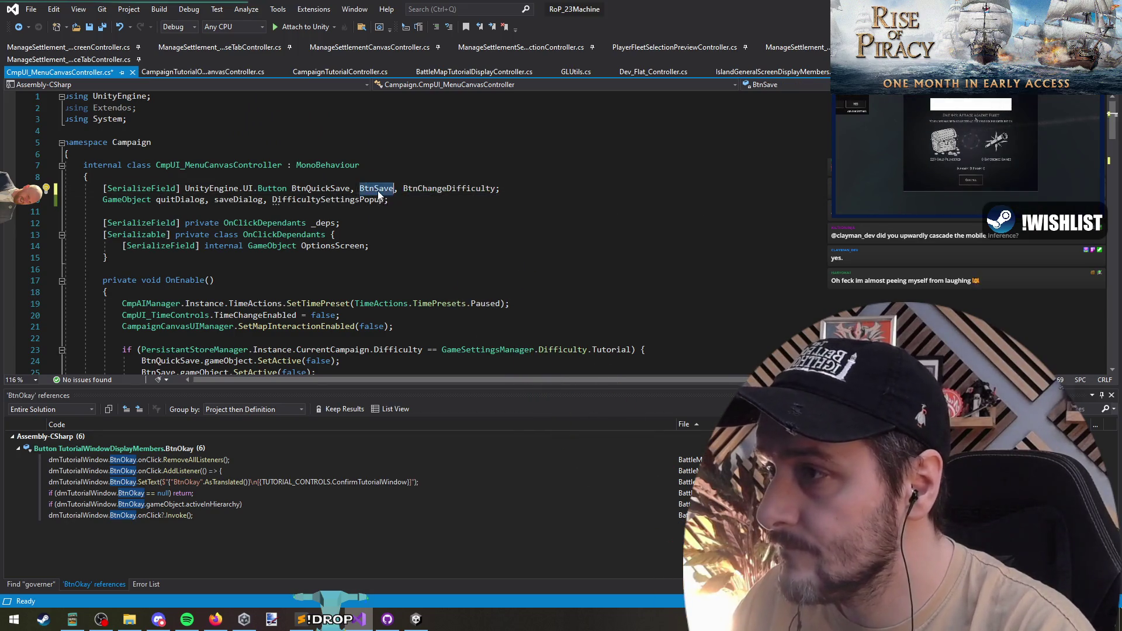
scroll(508, 235, "down", 4)
left_click(383, 233)
key("Return")
type("BtnChangeDifficulty")
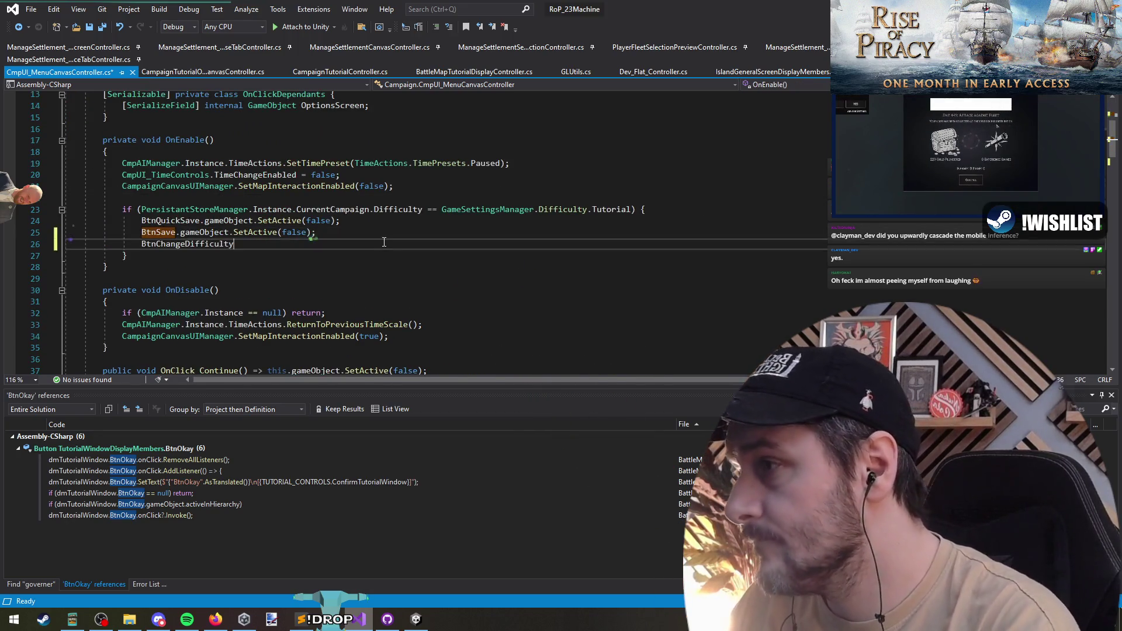
type(".")
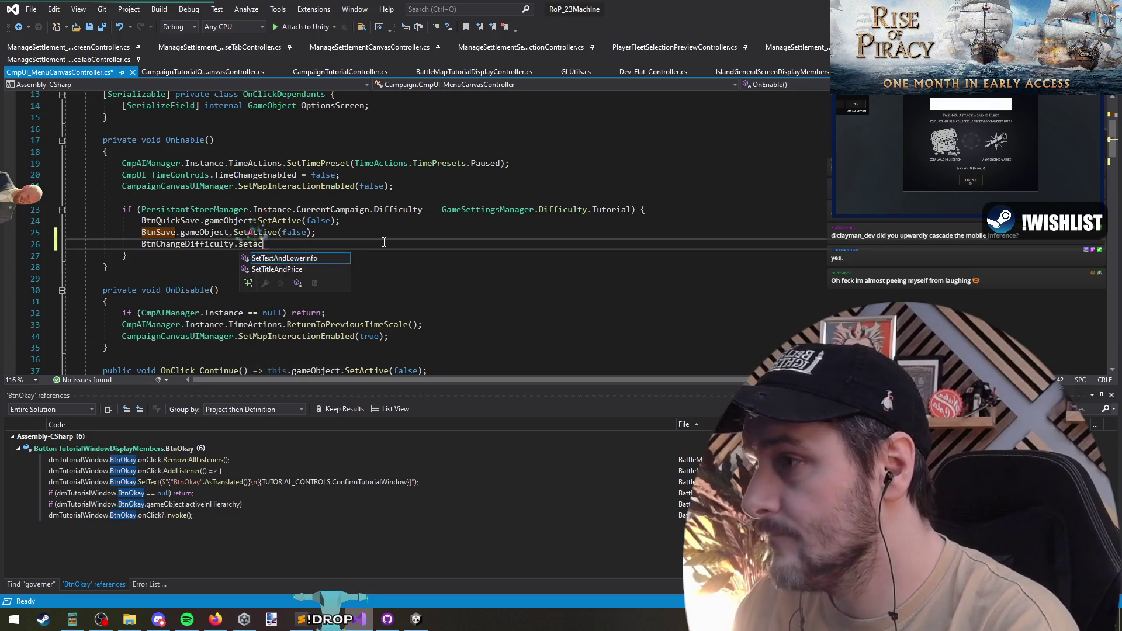
type("setac")
key("Return")
type("(")
key("BackSpace")
key("BackSpace")
key("BackSpace")
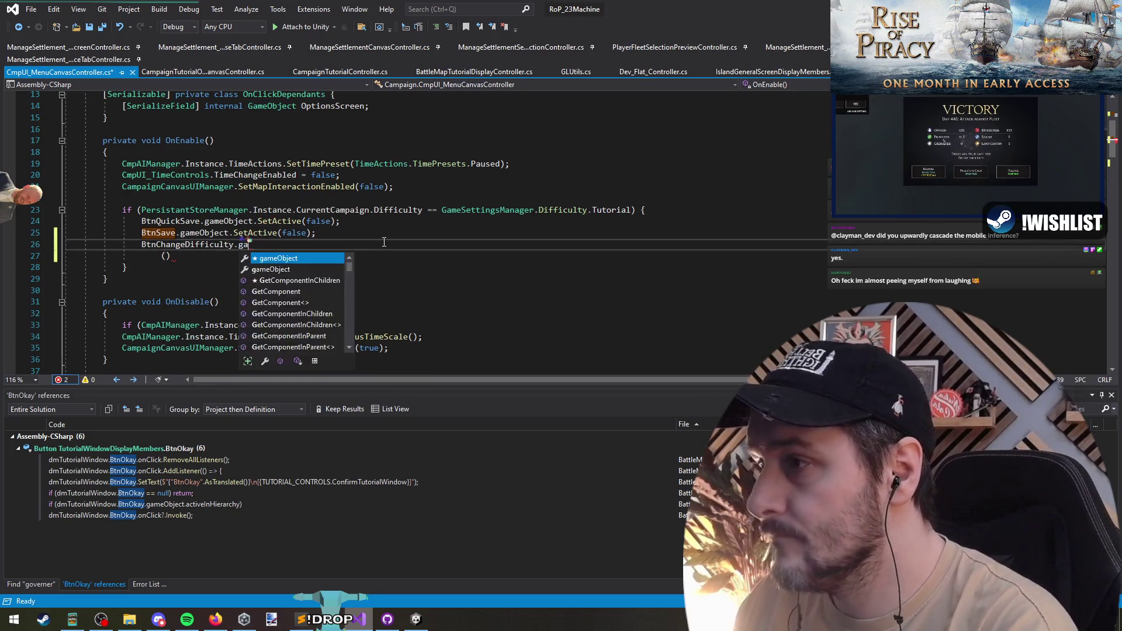
type("ga")
key("Tab")
type("(")
key("BackSpace")
type(".setac(")
key("Tab")
type("(fa")
key("Tab")
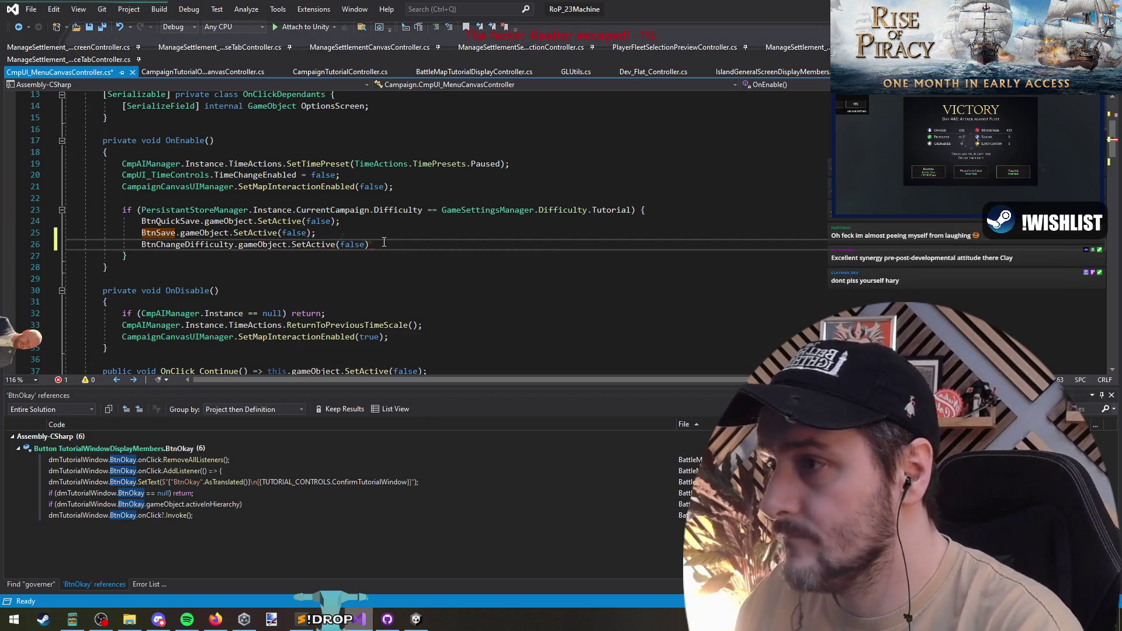
key("Down")
left_click(367, 327)
key("Home")
scroll(392, 172, "down", 3)
scroll(392, 172, "down", 3)
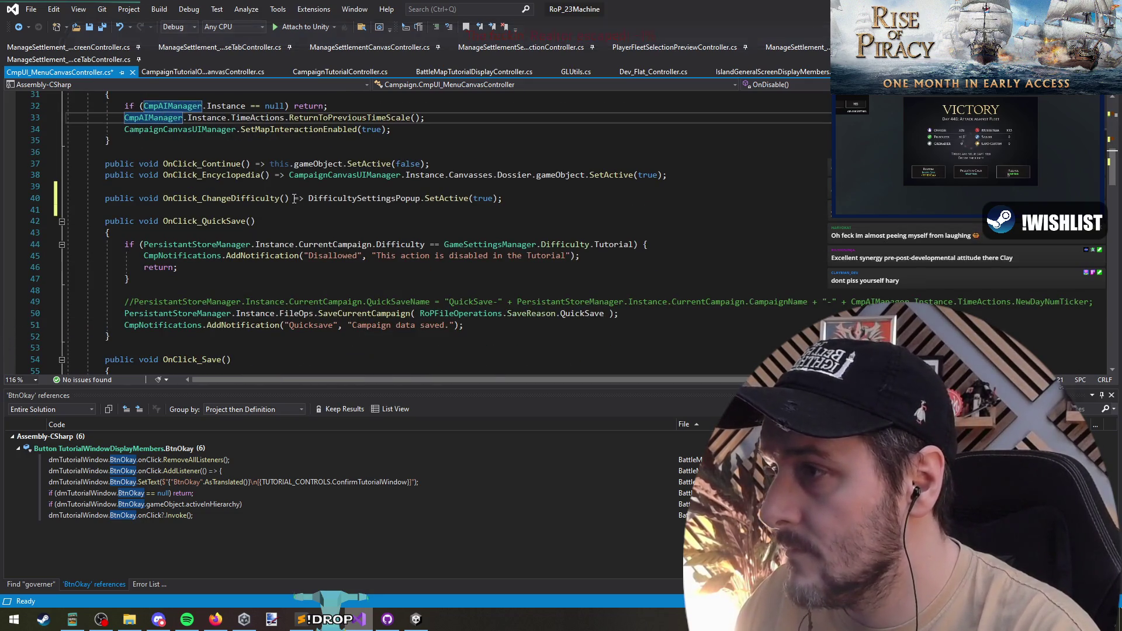
left_click_drag(503, 198, 308, 199)
scroll(267, 222, "up", 1)
scroll(268, 222, "up", 6)
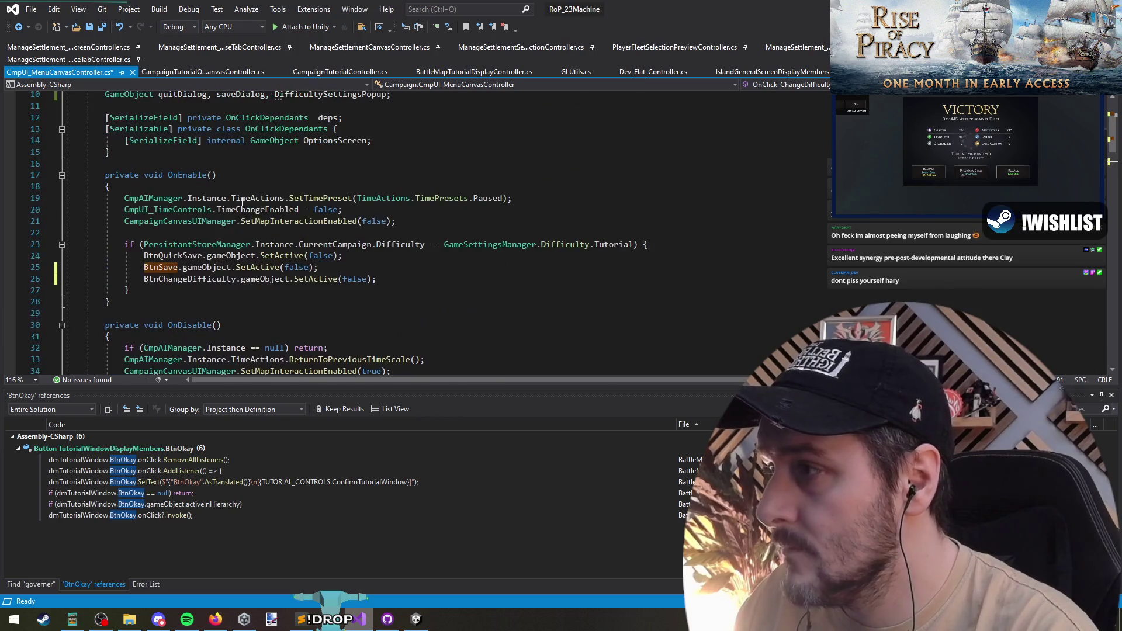
Change the OnEnable popup call to SetActive(false), set it apart with blank lines, save, and return to Unity
left_click(188, 232)
type("DifficultySettingsPopup.SetActive(true);")
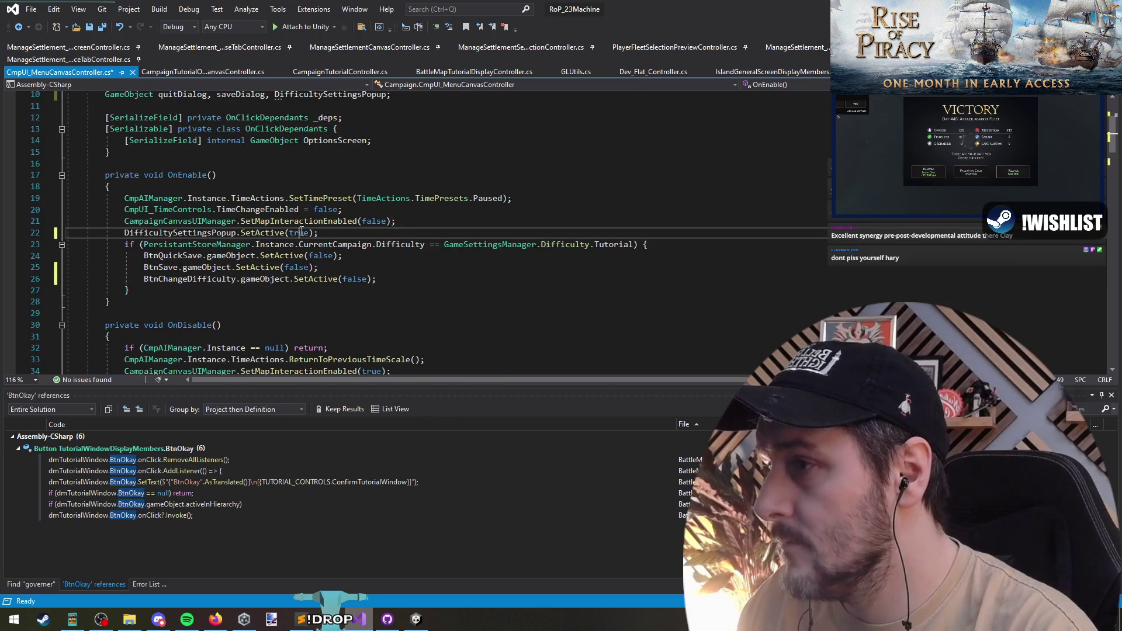
double_click(299, 232)
type("false")
key("Return")
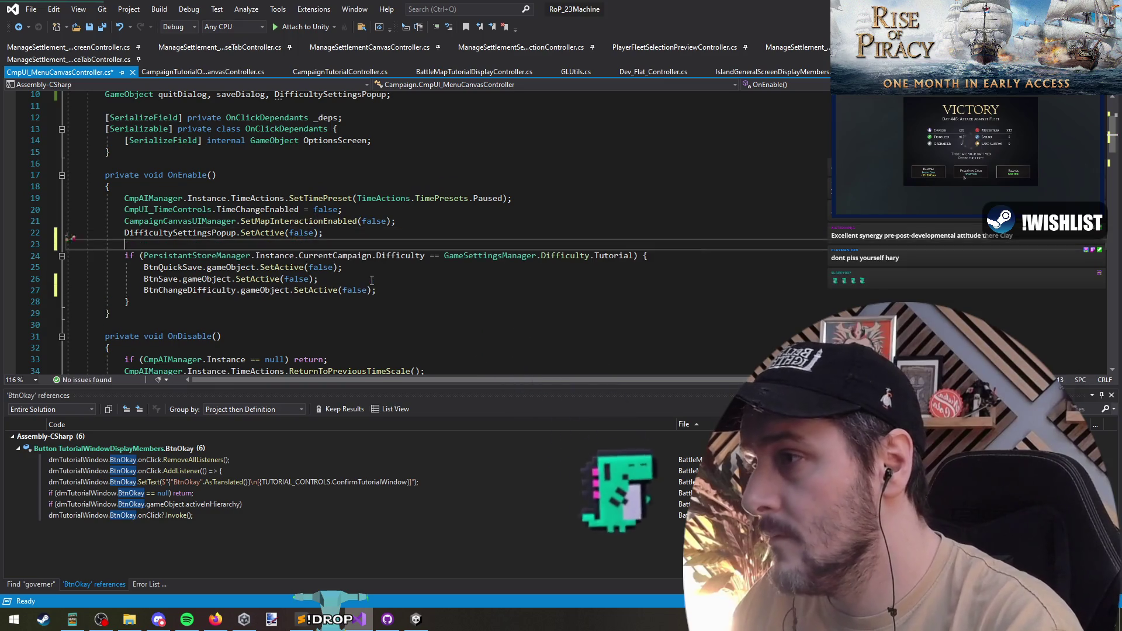
key("Up")
key("Home")
key("Return")
key("Down")
left_click(99, 30)
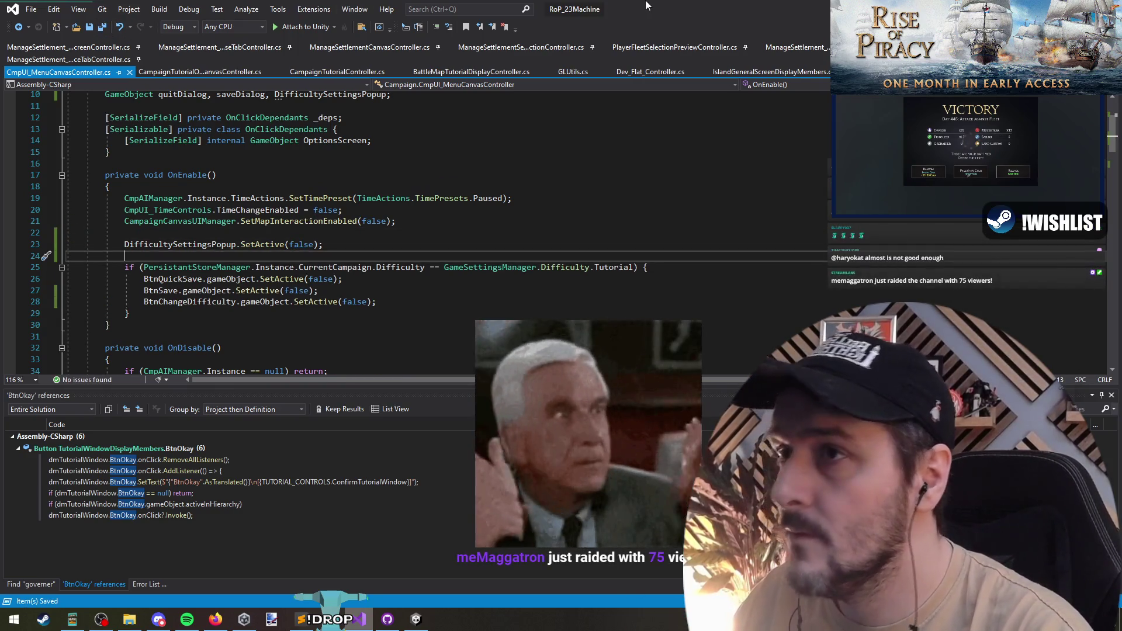
key("alt+Tab")
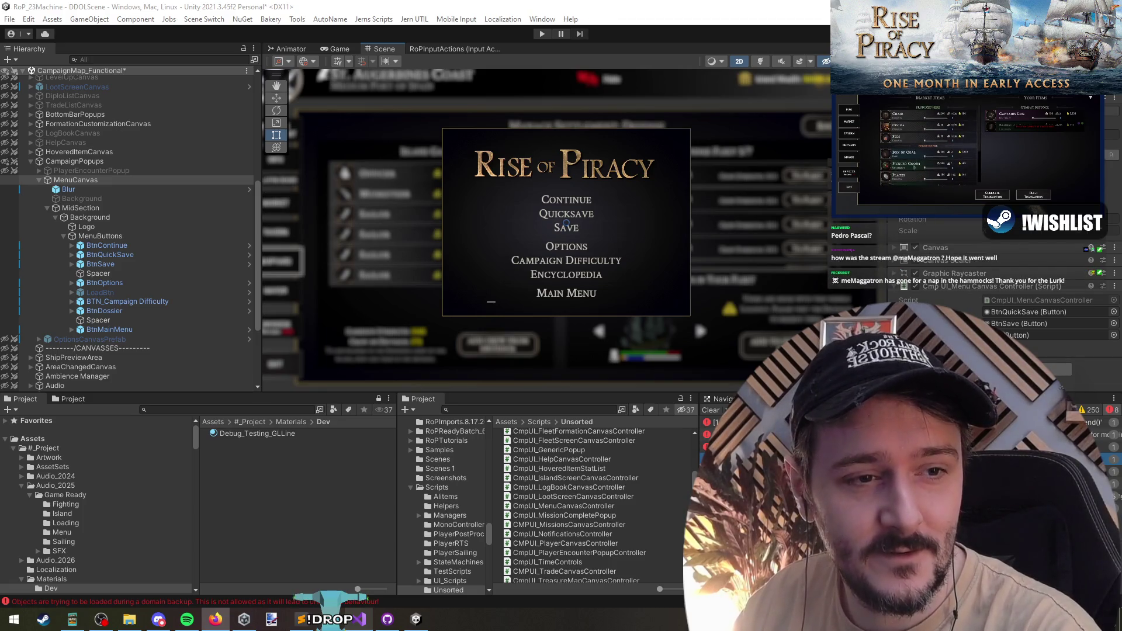
Switch from Unity to the browser showing the Rise of Piracy Steam page
key("alt+Tab")
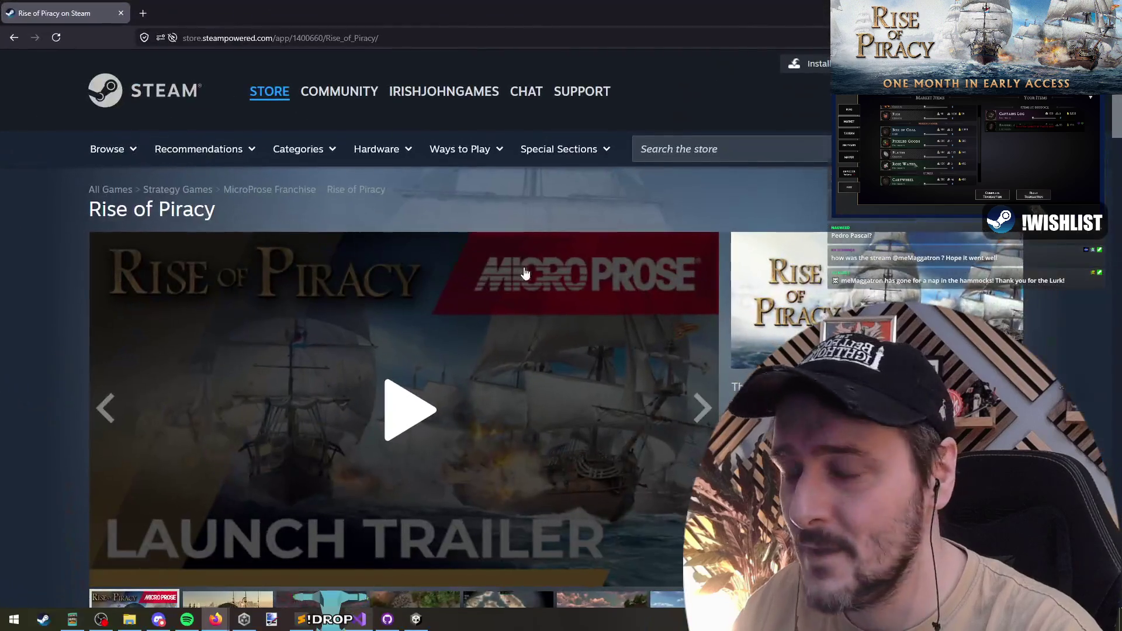
scroll(525, 275, "down", 1)
Enlarge the Steam page and start the Rise of Piracy launch trailer playing
left_click(387, 301)
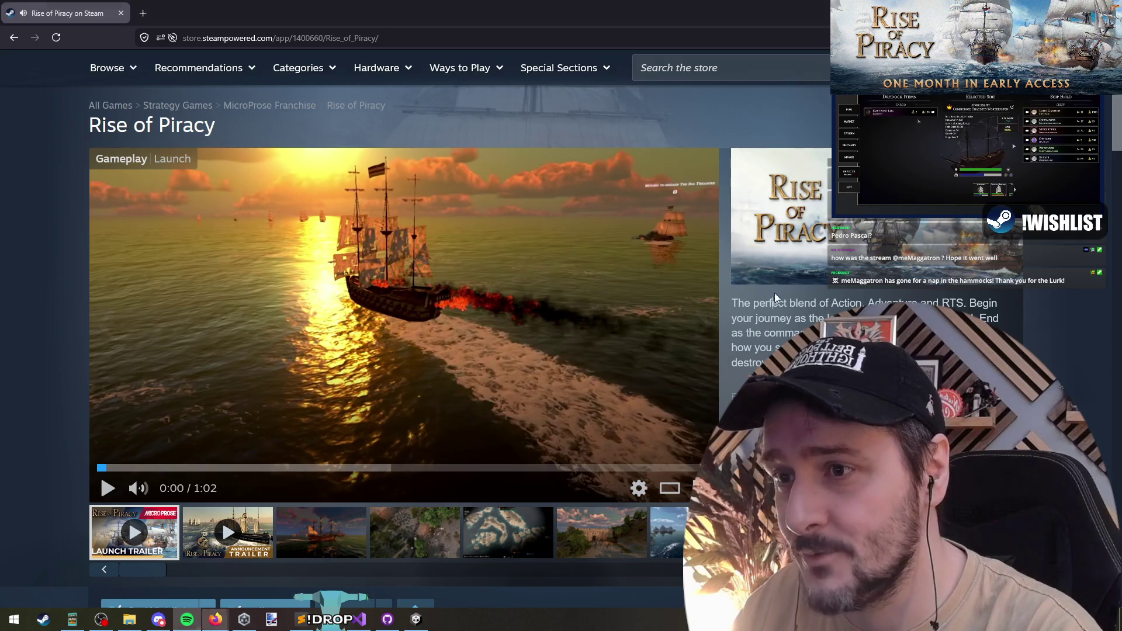
key("ctrl+plus")
scroll(788, 332, "down", 1)
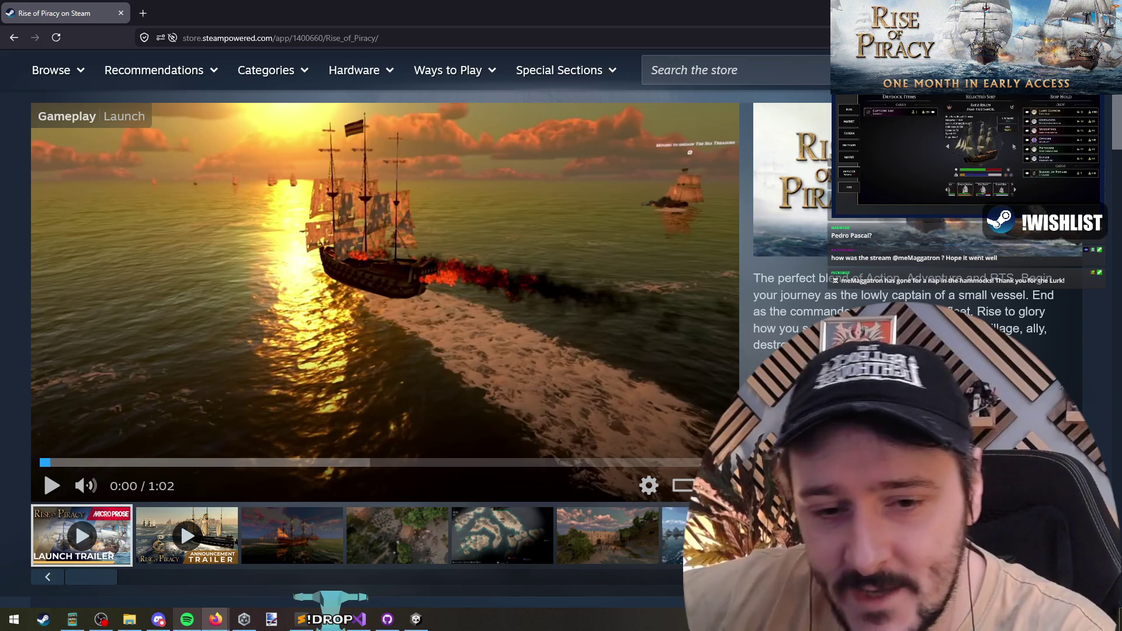
left_click(693, 306)
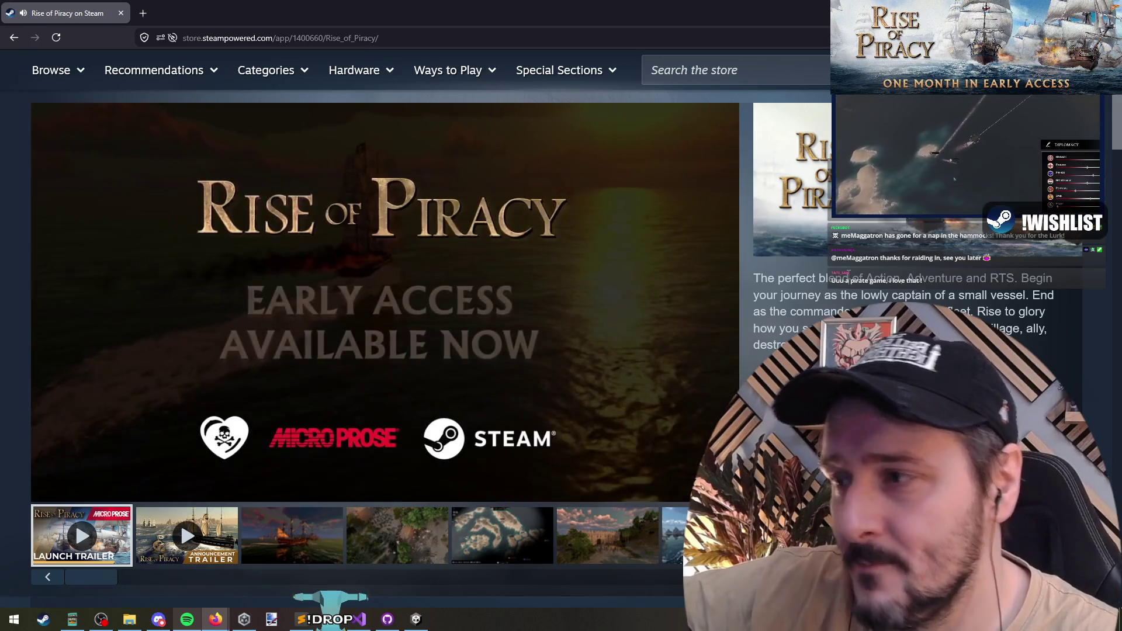
View the ship and jungle battle screenshots, then return to the Unity editor
left_click(292, 534)
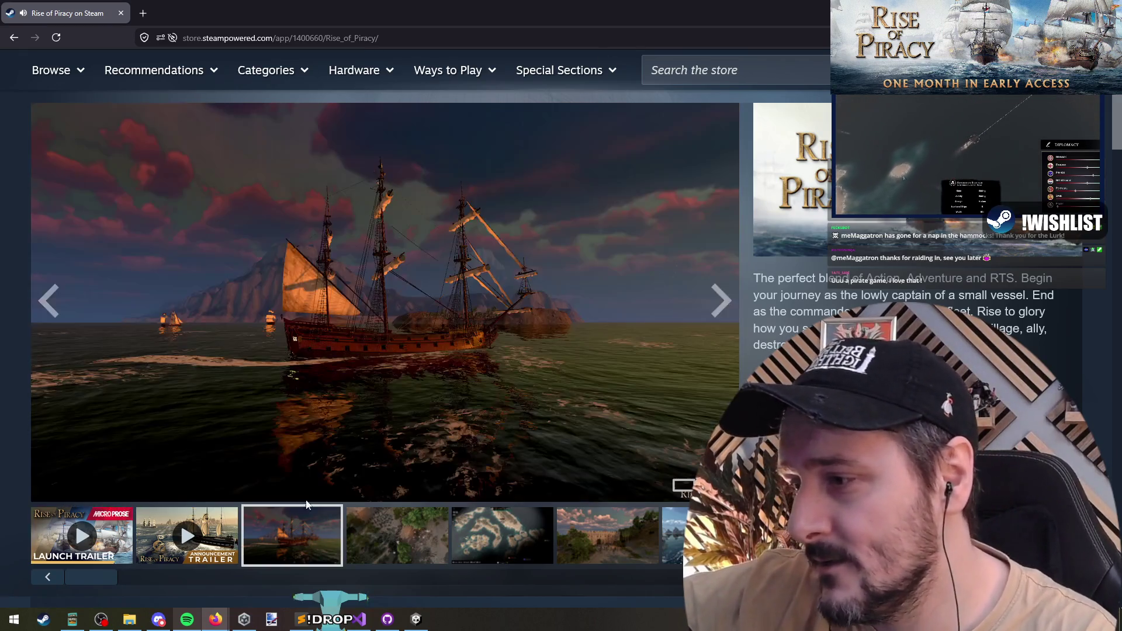
left_click(403, 536)
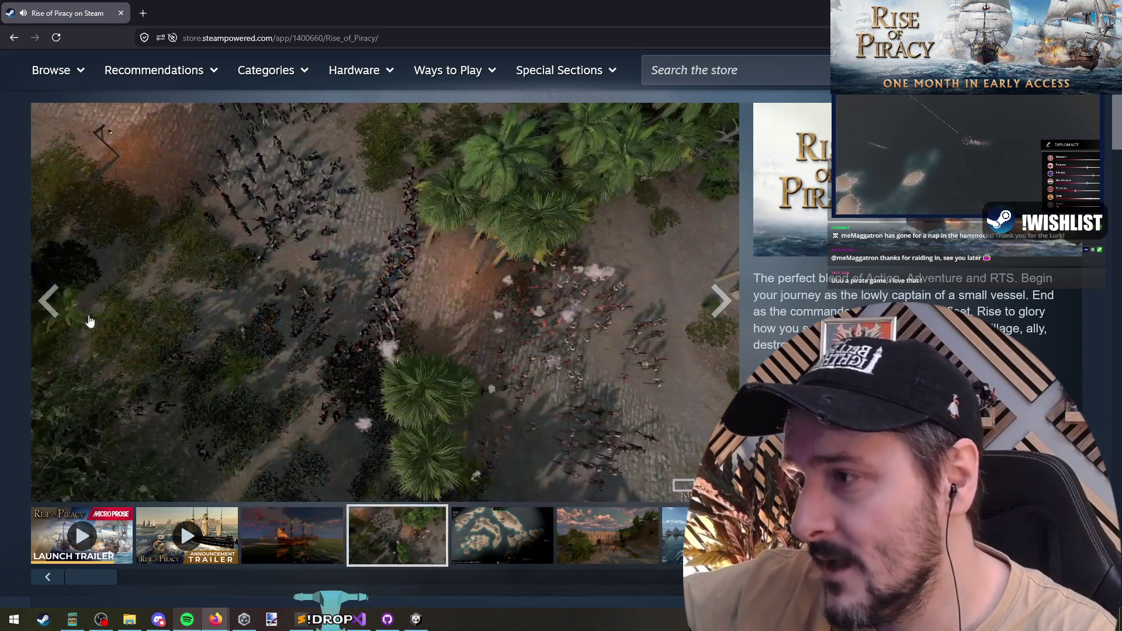
scroll(407, 299, "down", 2)
scroll(408, 314, "up", 2)
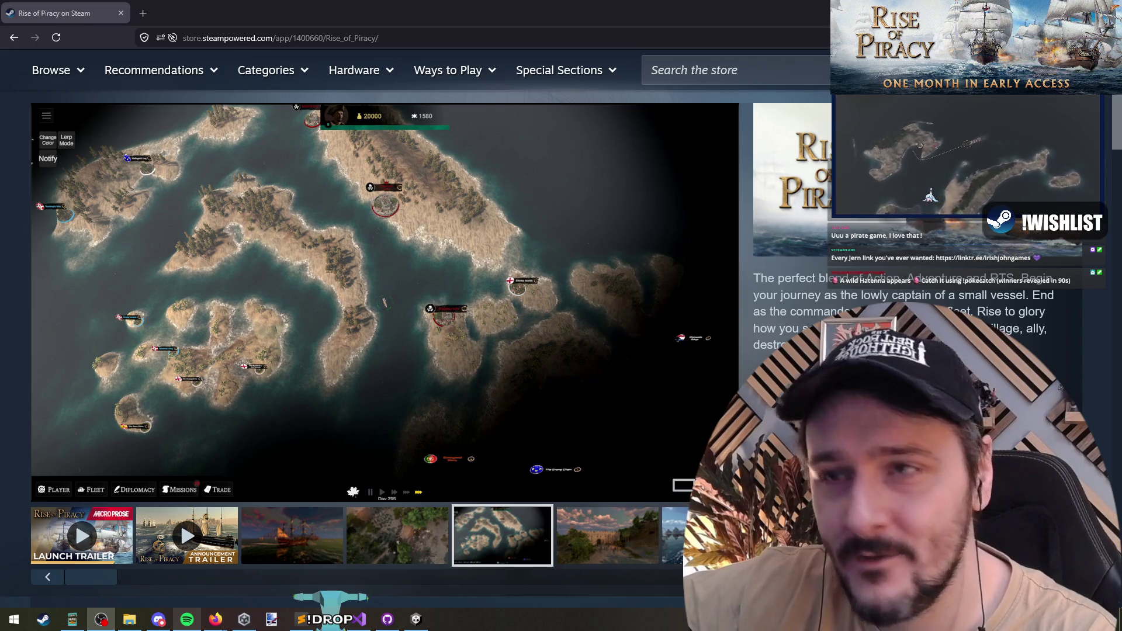
key("alt+Tab")
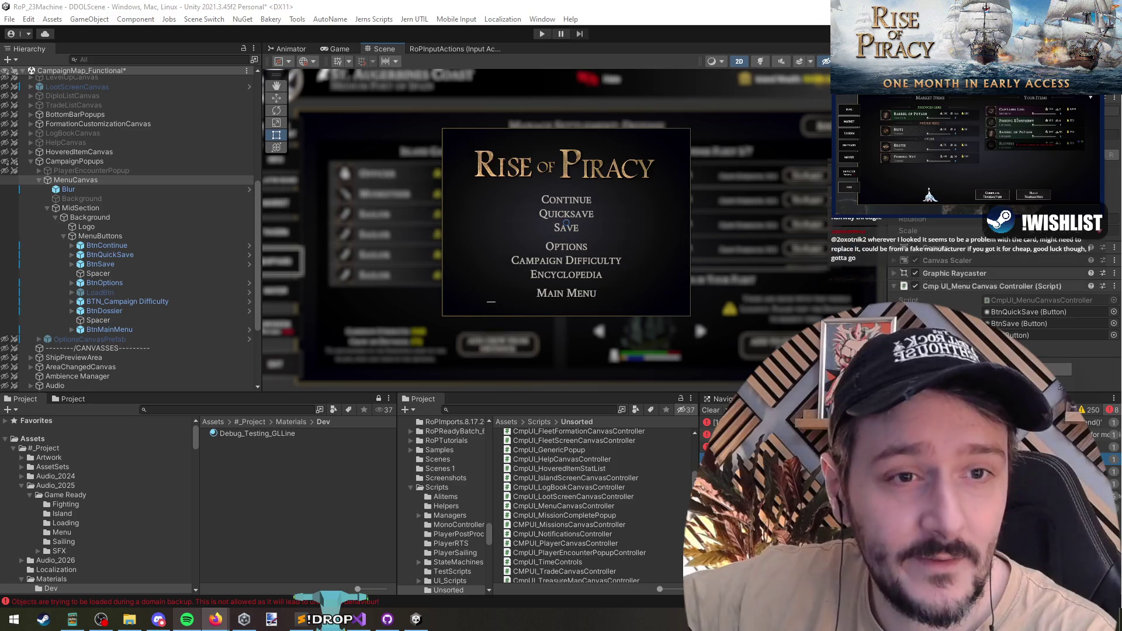
Bring up the Sketchfab profile page, browse it, then close that tab
key("alt+Tab")
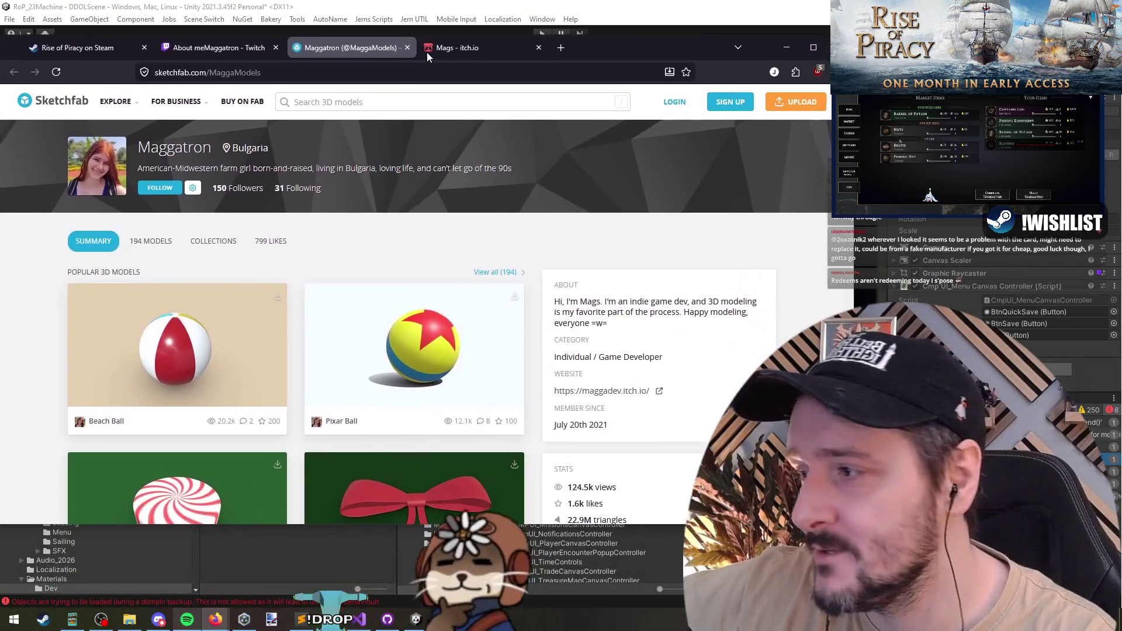
scroll(421, 275, "down", 2)
scroll(421, 274, "down", 2)
scroll(459, 353, "down", 2)
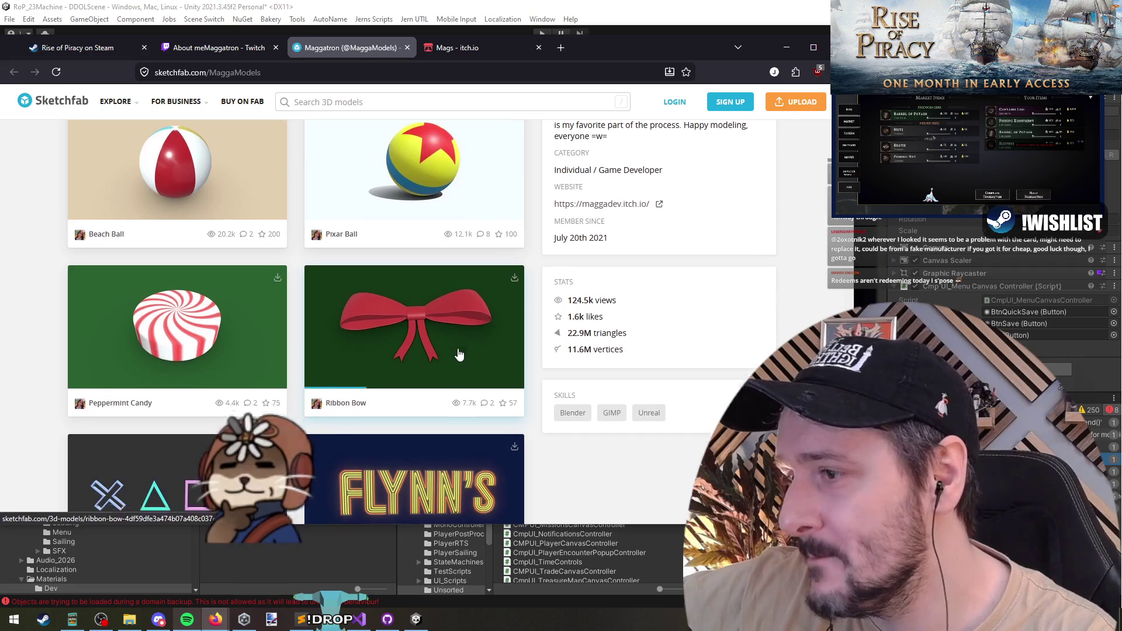
scroll(434, 372, "down", 2)
scroll(291, 394, "down", 1)
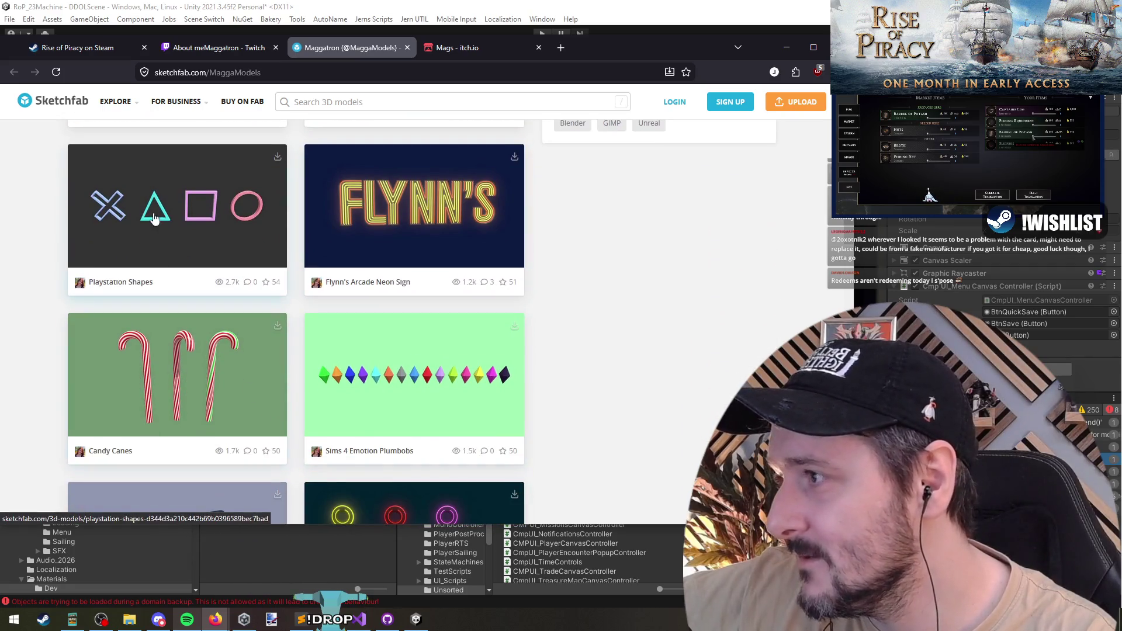
scroll(455, 202, "down", 1)
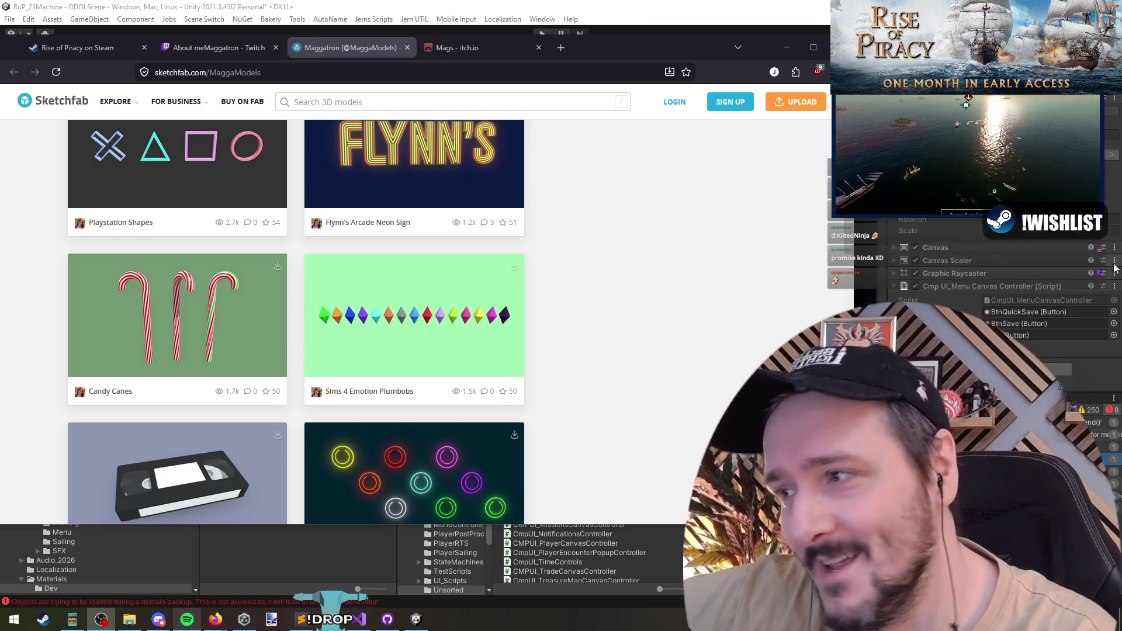
scroll(614, 342, "down", 4)
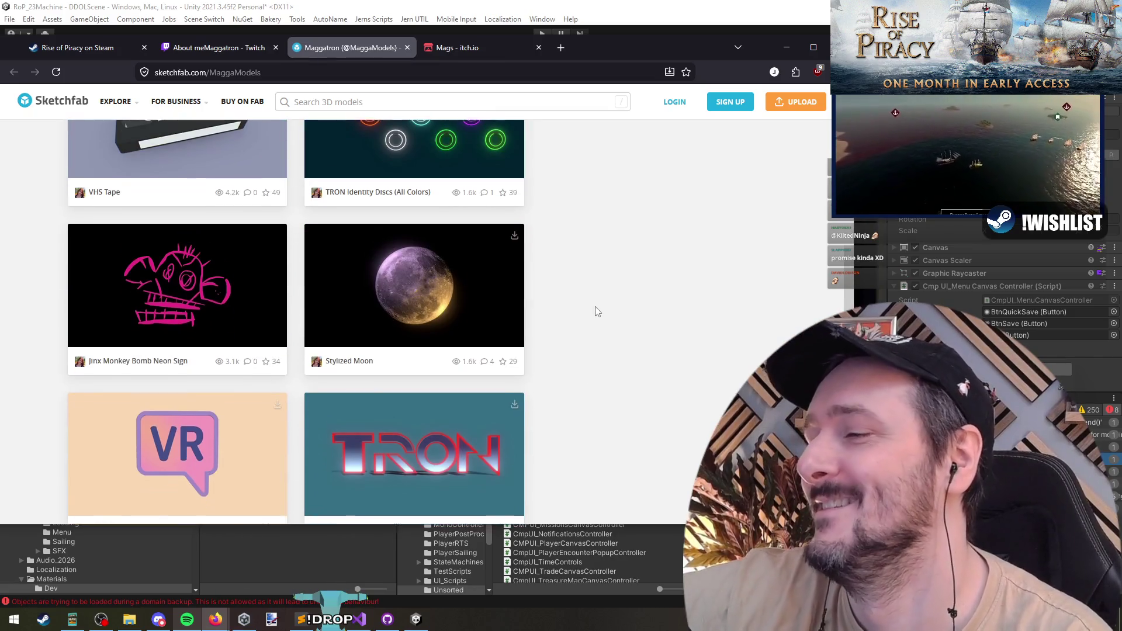
scroll(594, 313, "down", 3)
scroll(590, 301, "down", 1)
scroll(584, 290, "down", 2)
scroll(571, 289, "down", 2)
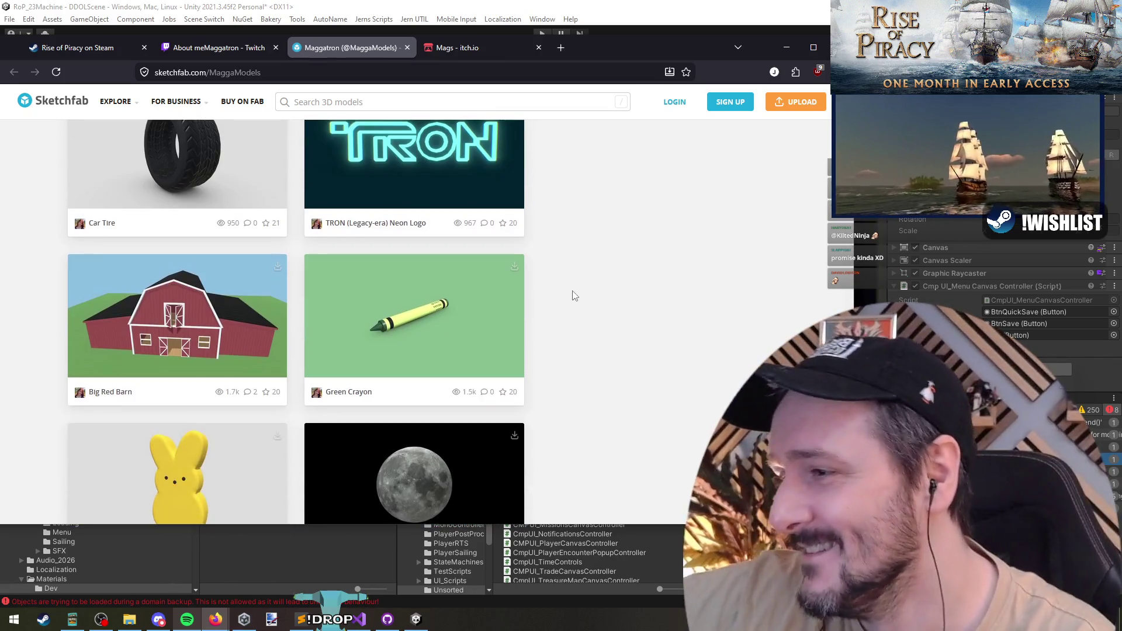
scroll(560, 263, "down", 1)
scroll(619, 305, "up", 1)
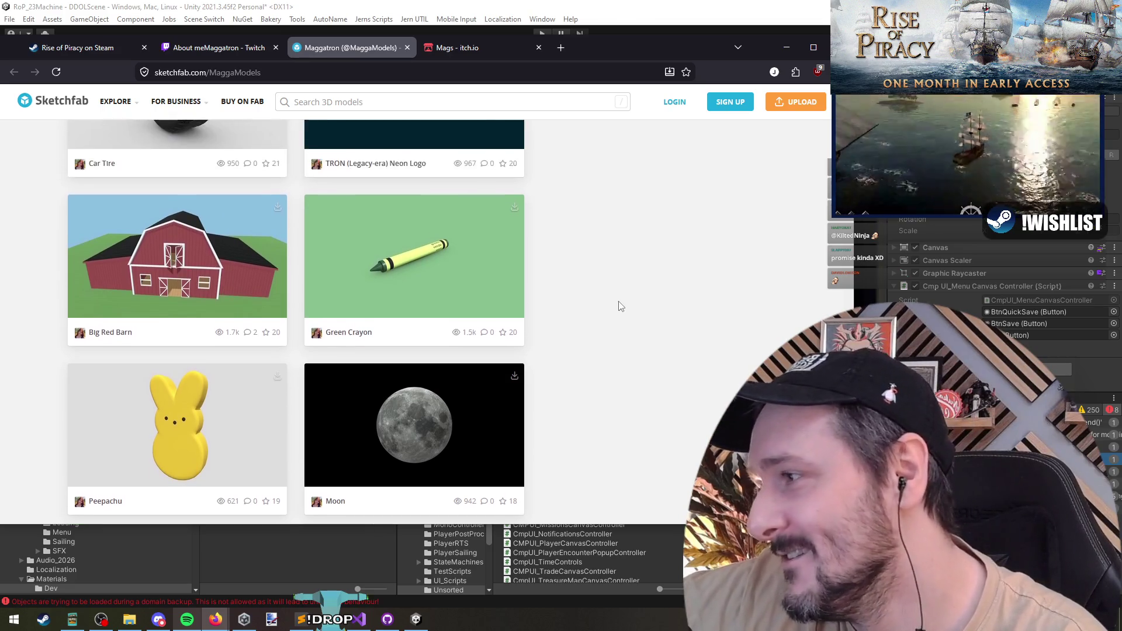
scroll(268, 296, "up", 3)
scroll(404, 260, "up", 1)
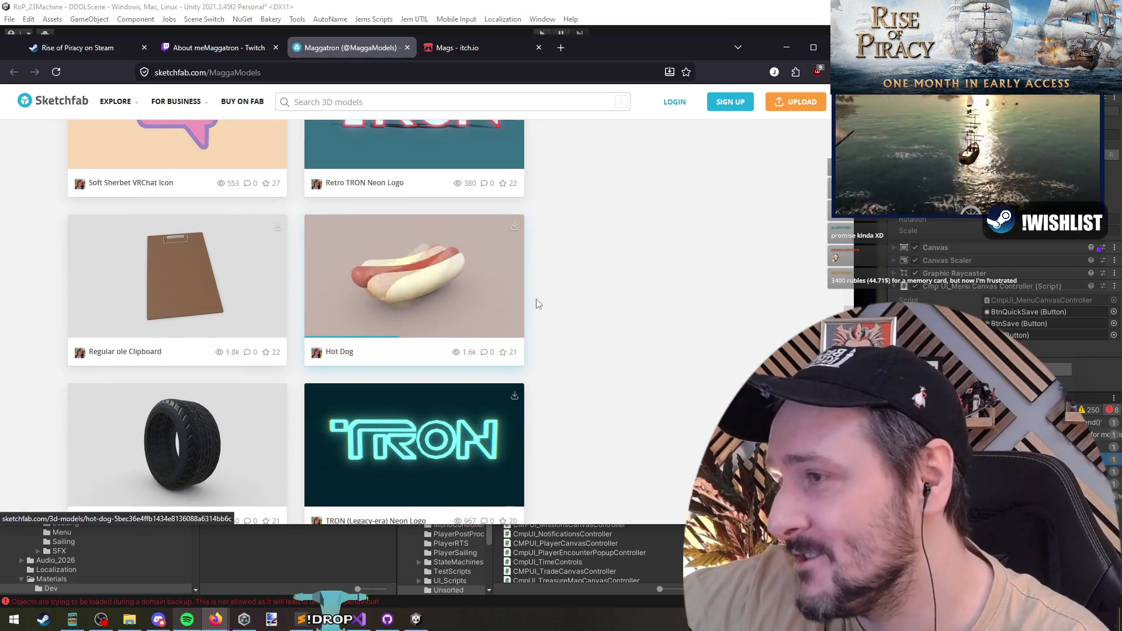
scroll(532, 301, "up", 2)
scroll(418, 410, "down", 1)
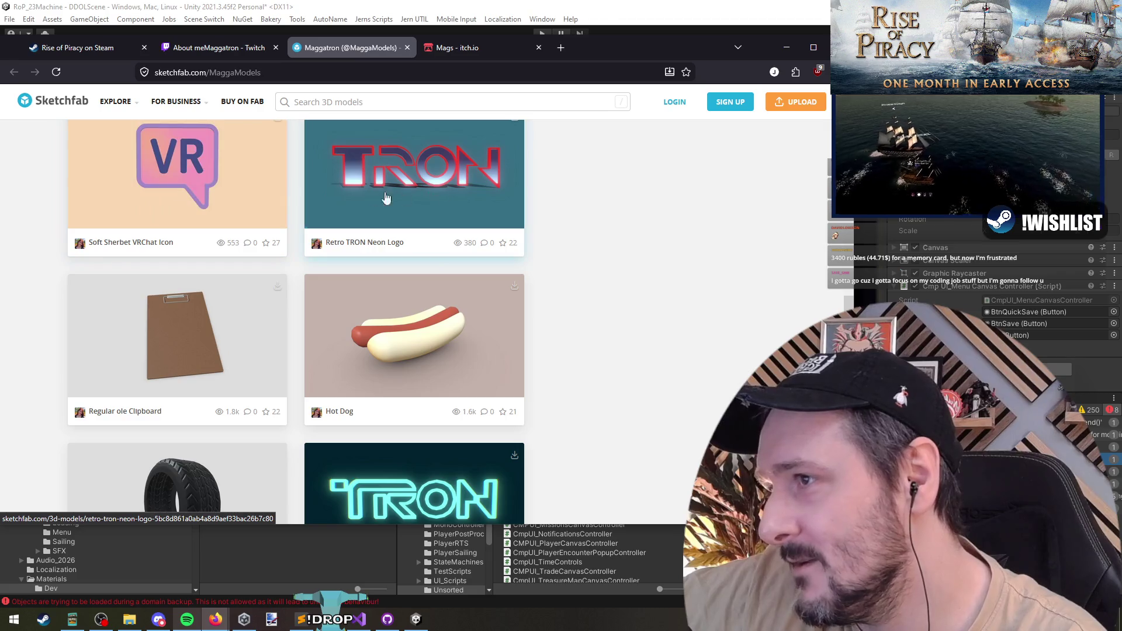
scroll(588, 313, "down", 2)
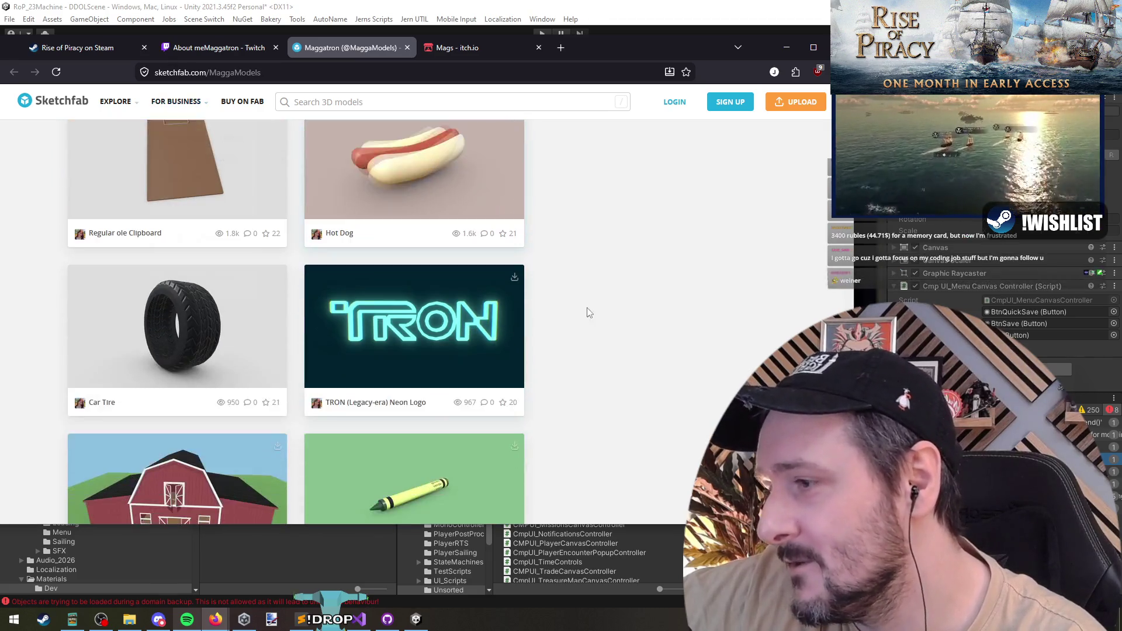
scroll(596, 307, "down", 1)
scroll(601, 311, "up", 1)
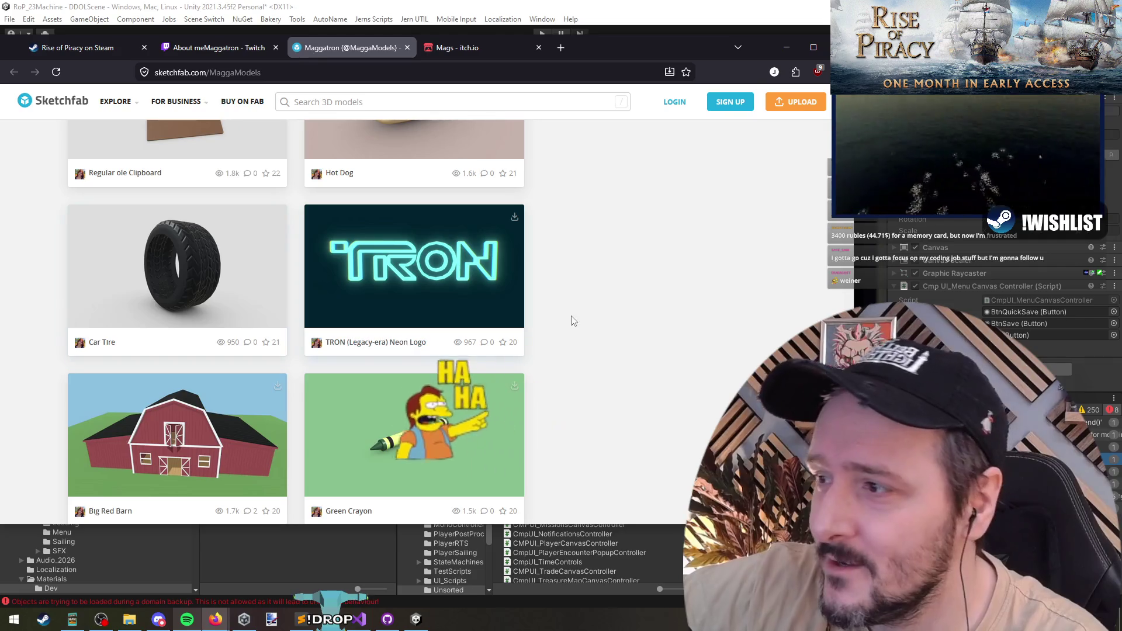
mouse_move(178, 327)
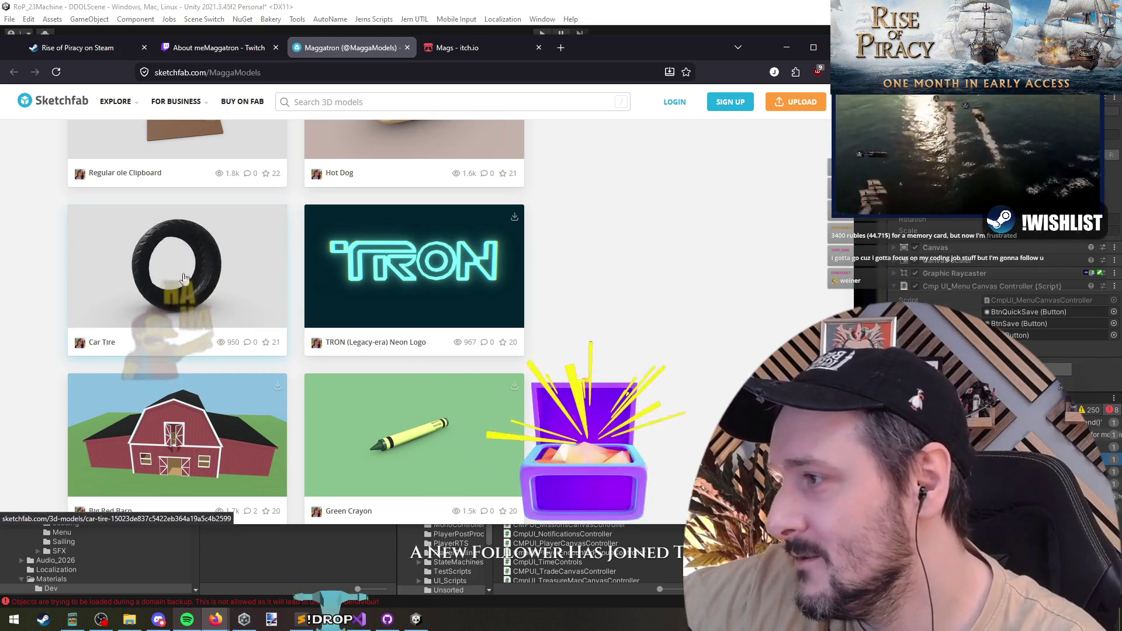
scroll(588, 276, "down", 2)
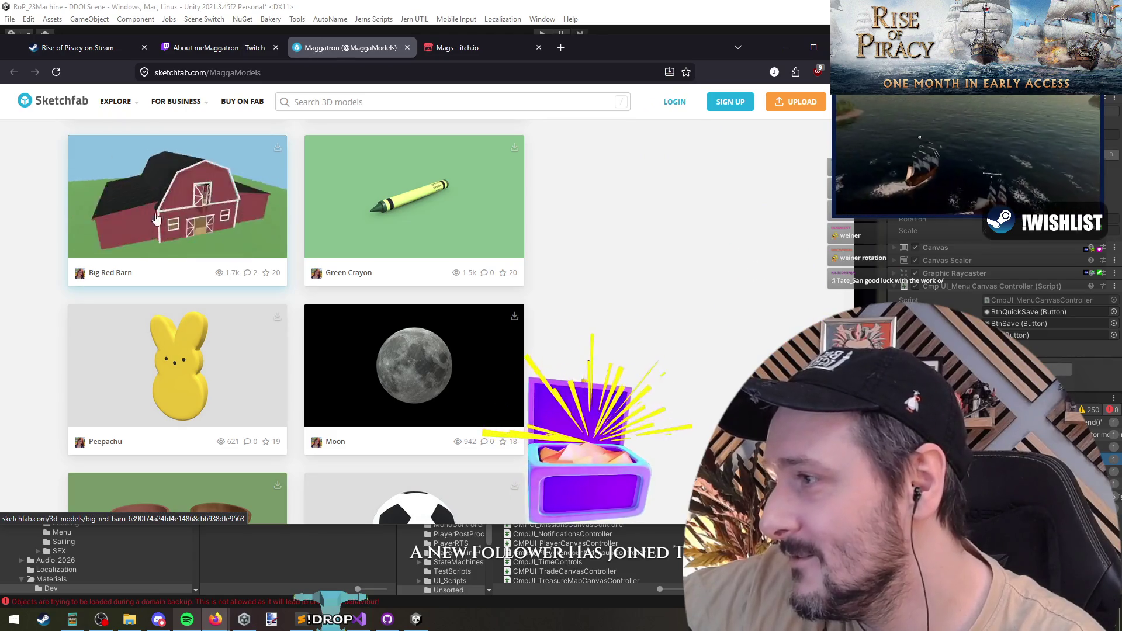
scroll(588, 219, "down", 1)
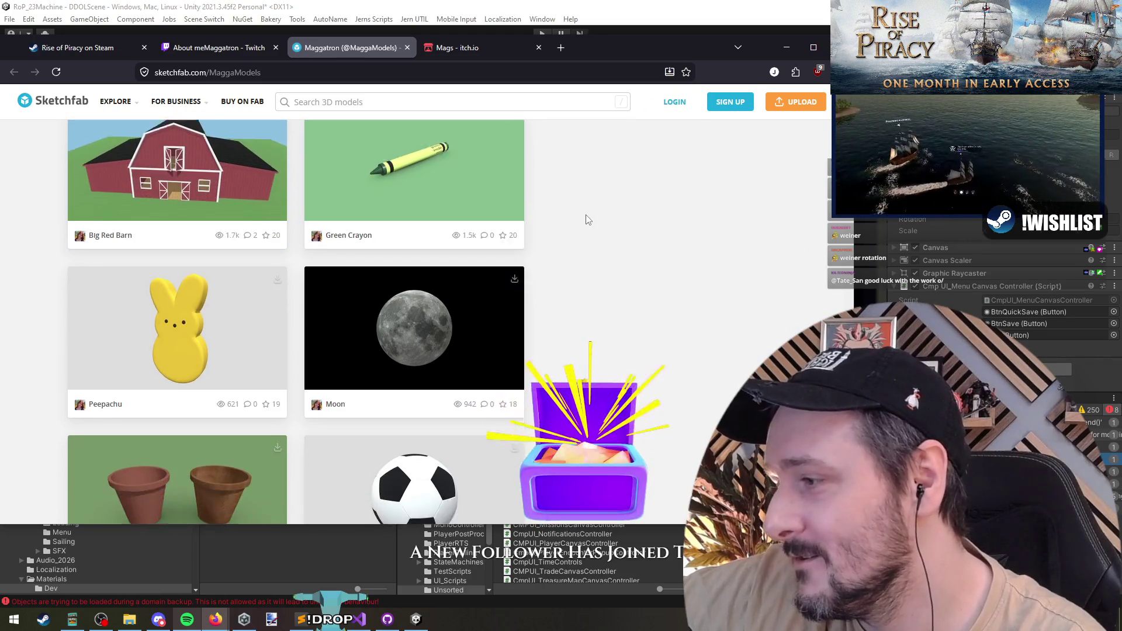
scroll(587, 219, "down", 2)
scroll(587, 219, "up", 1)
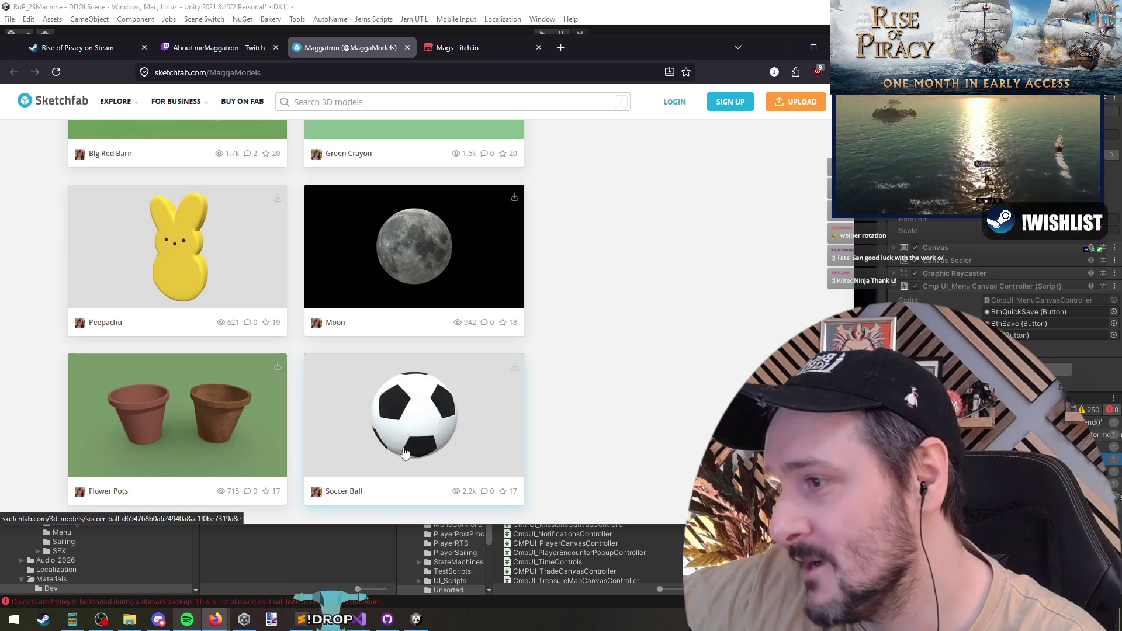
scroll(604, 409, "up", 5)
scroll(579, 301, "up", 5)
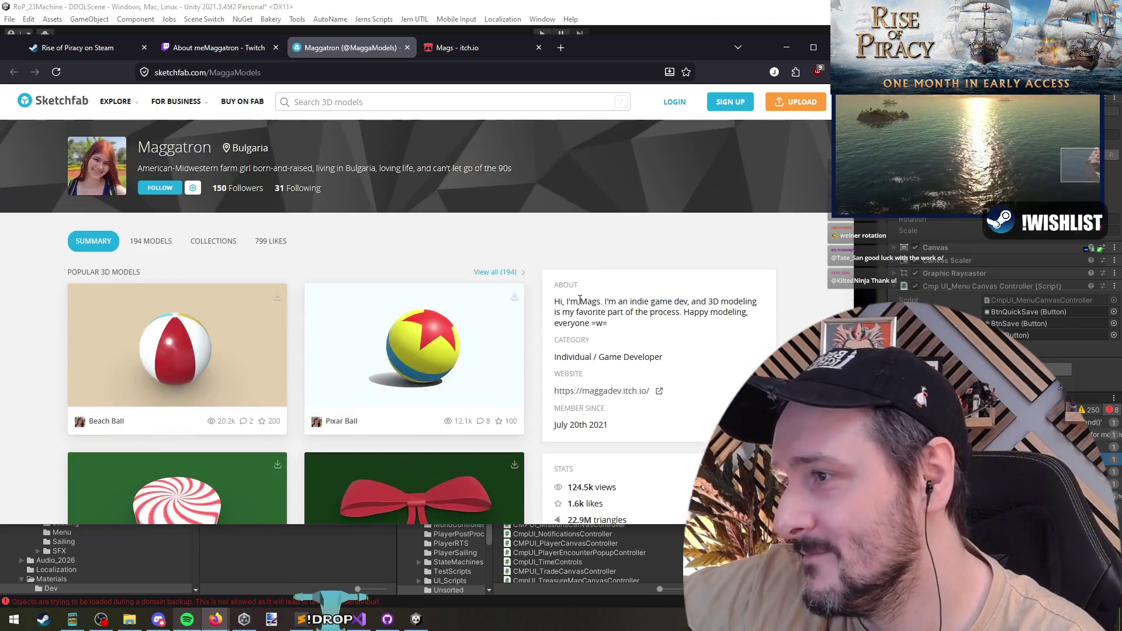
scroll(480, 303, "down", 1)
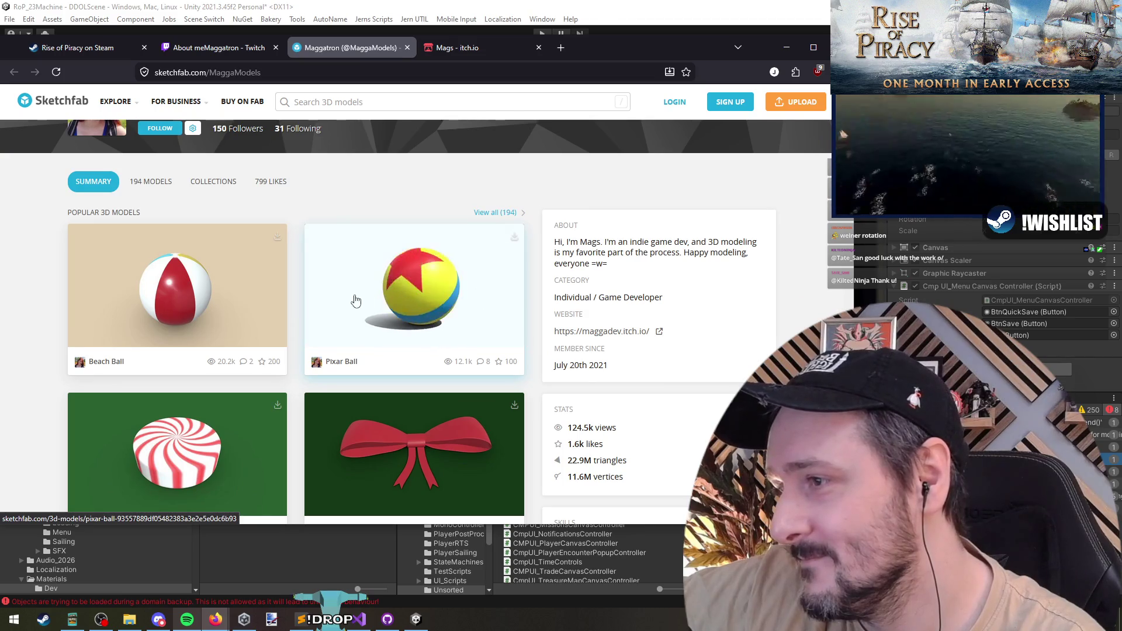
scroll(370, 291, "down", 1)
scroll(389, 301, "down", 1)
middle_click(355, 49)
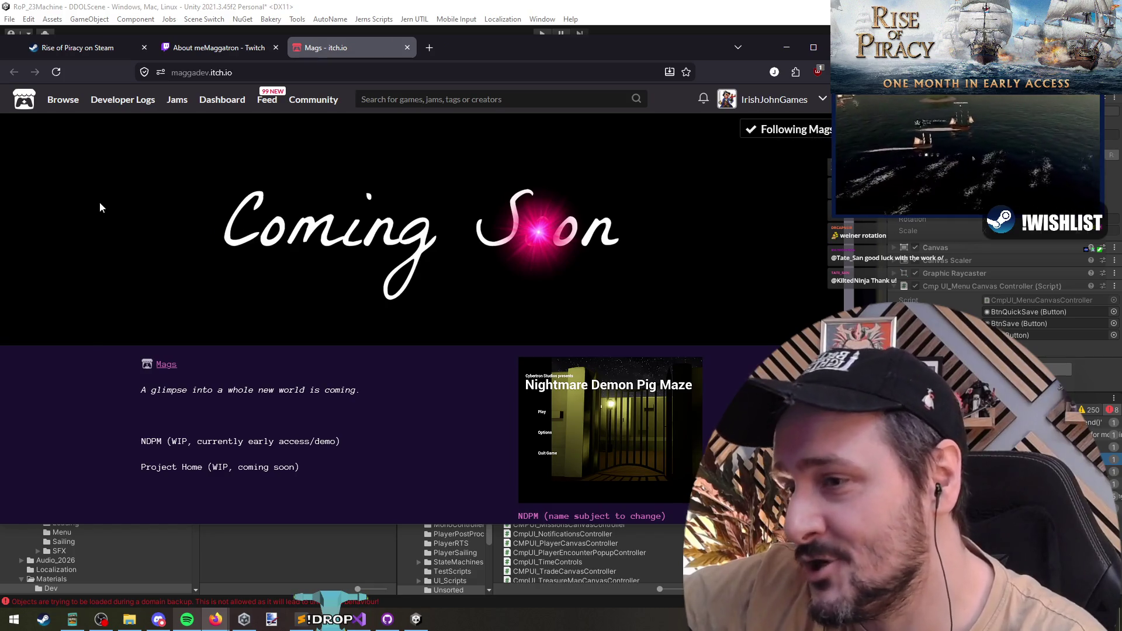
scroll(101, 208, "down", 2)
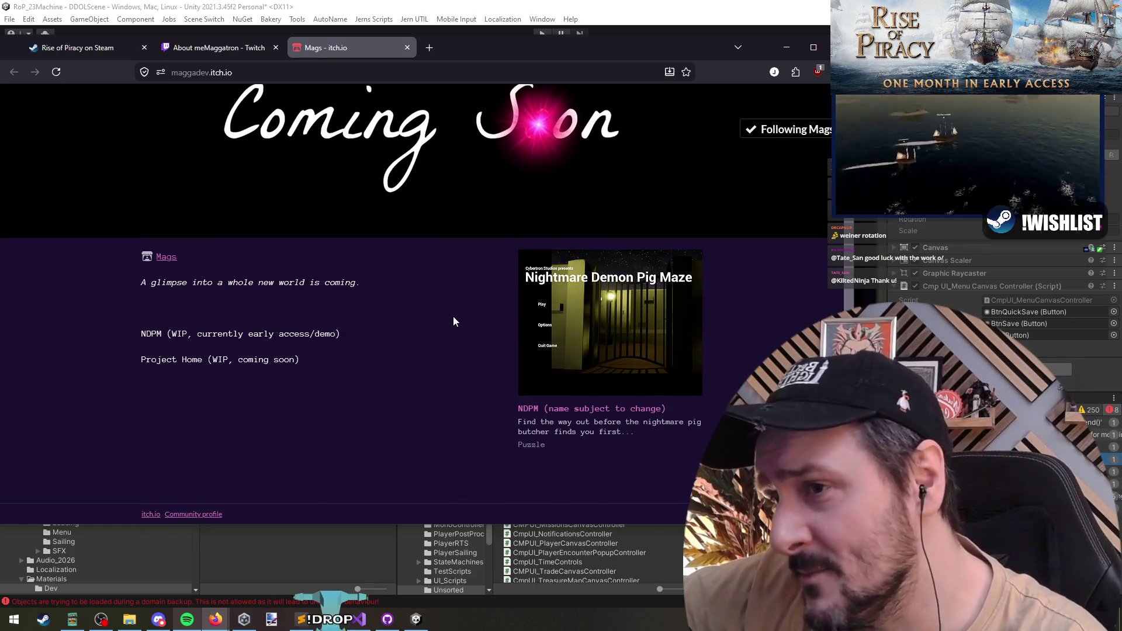
Open the NDPM game page and cycle through its screenshots in the lightbox, then close the viewer
left_click(652, 298)
scroll(359, 327, "down", 2)
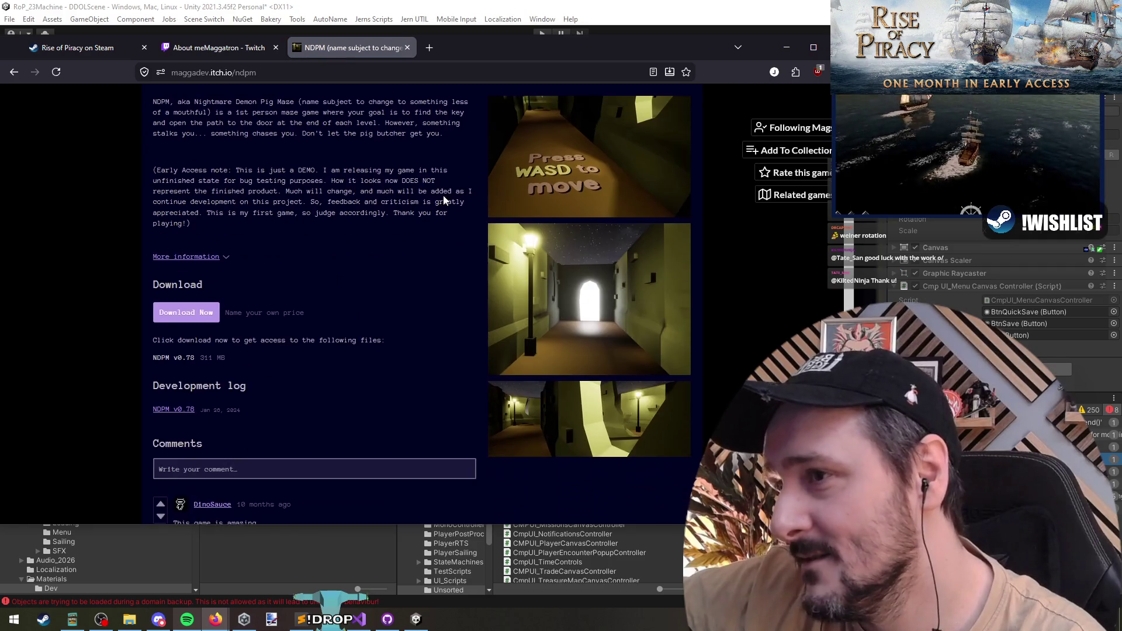
scroll(570, 253, "up", 1)
left_click(571, 254)
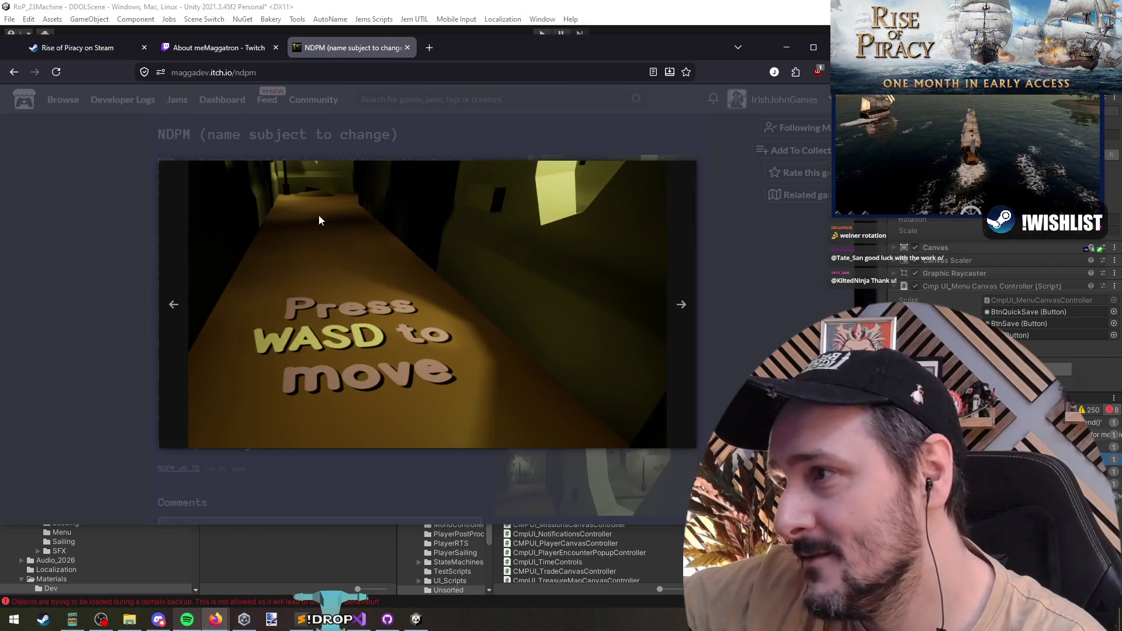
left_click(319, 215)
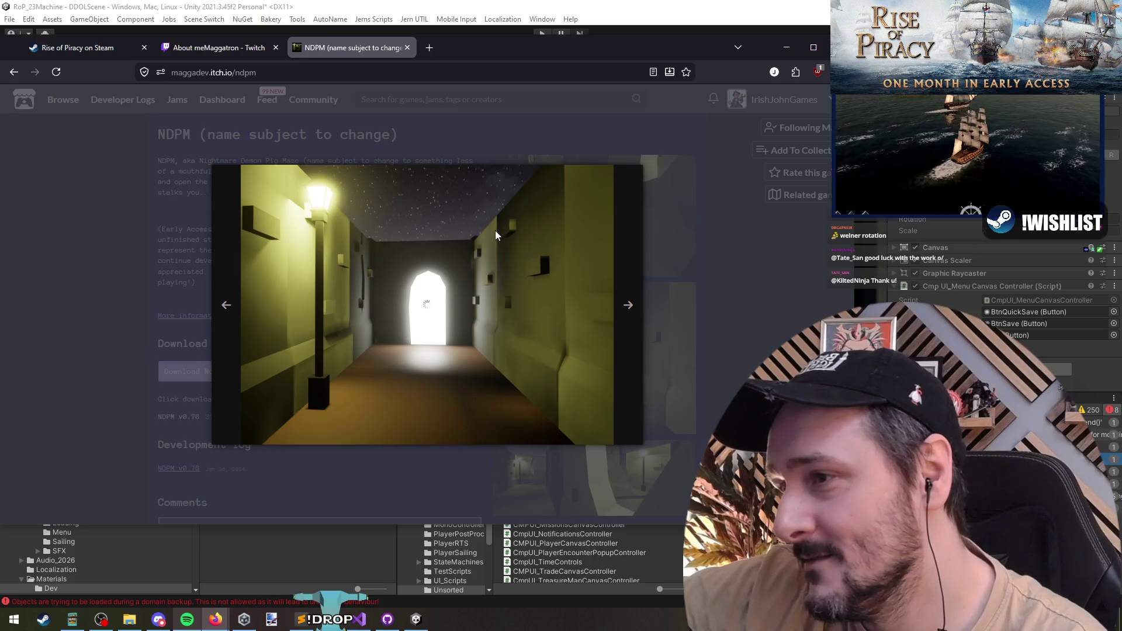
left_click(496, 232)
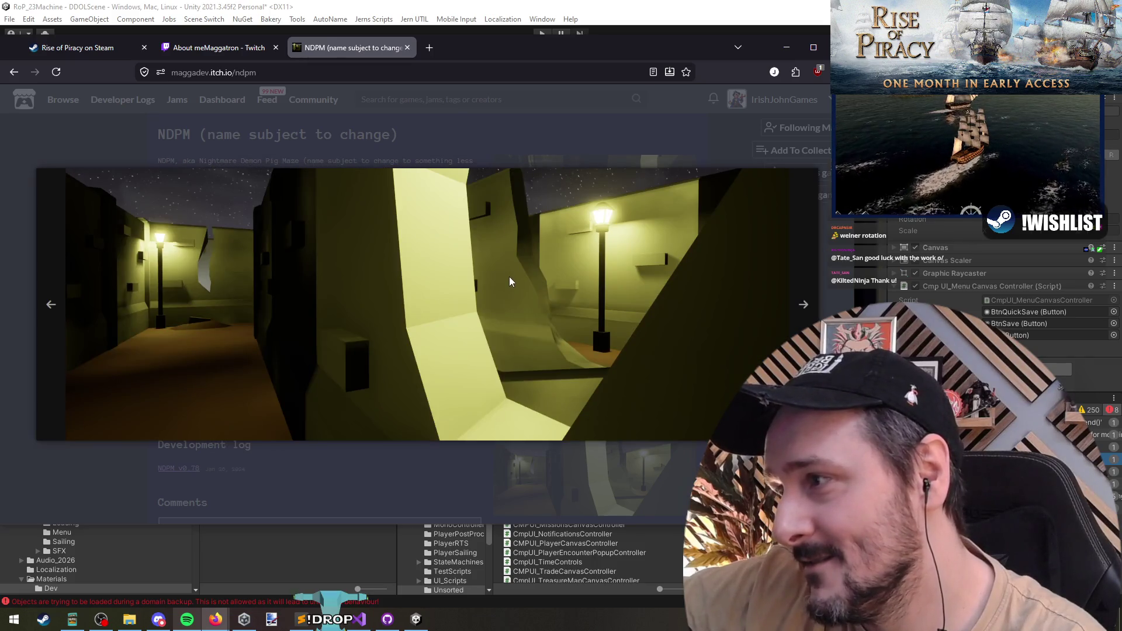
left_click(510, 278)
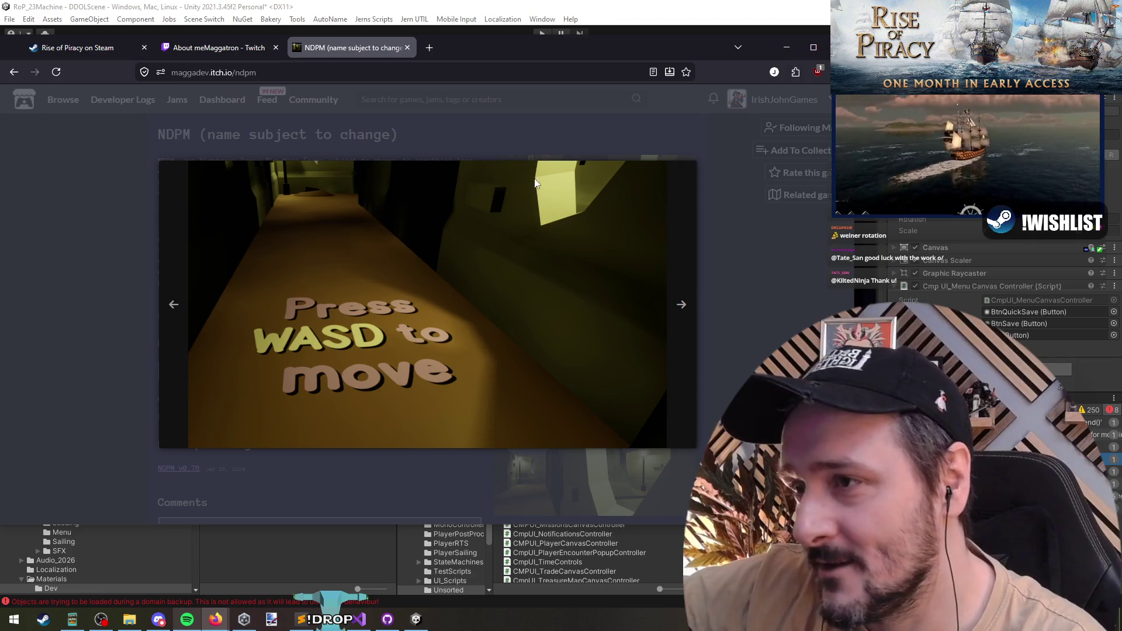
left_click(553, 202)
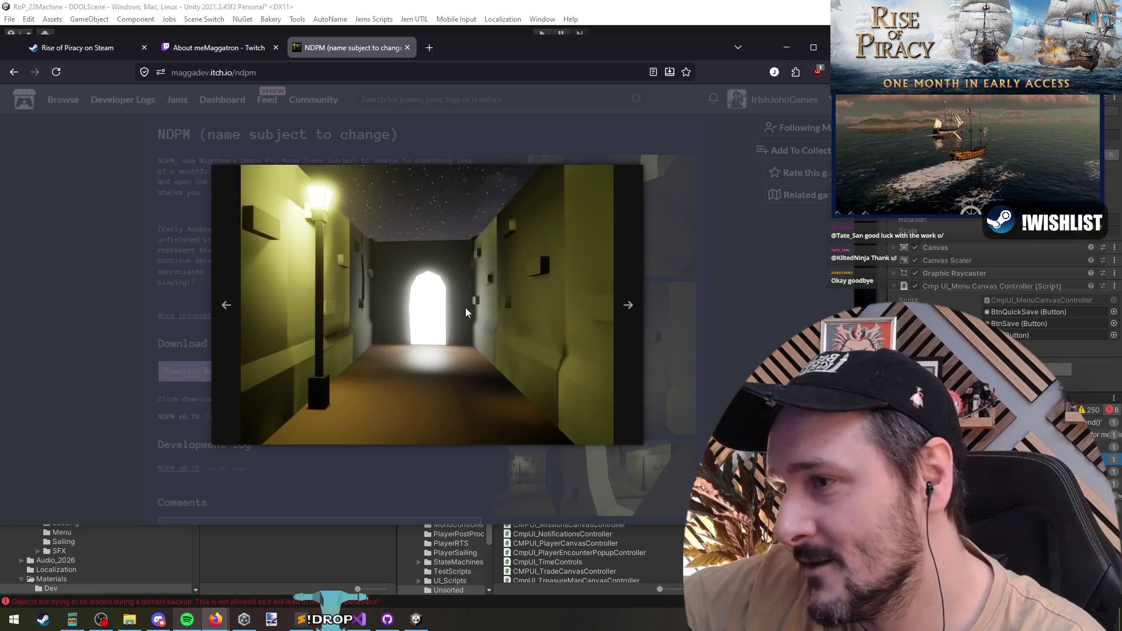
left_click(513, 326)
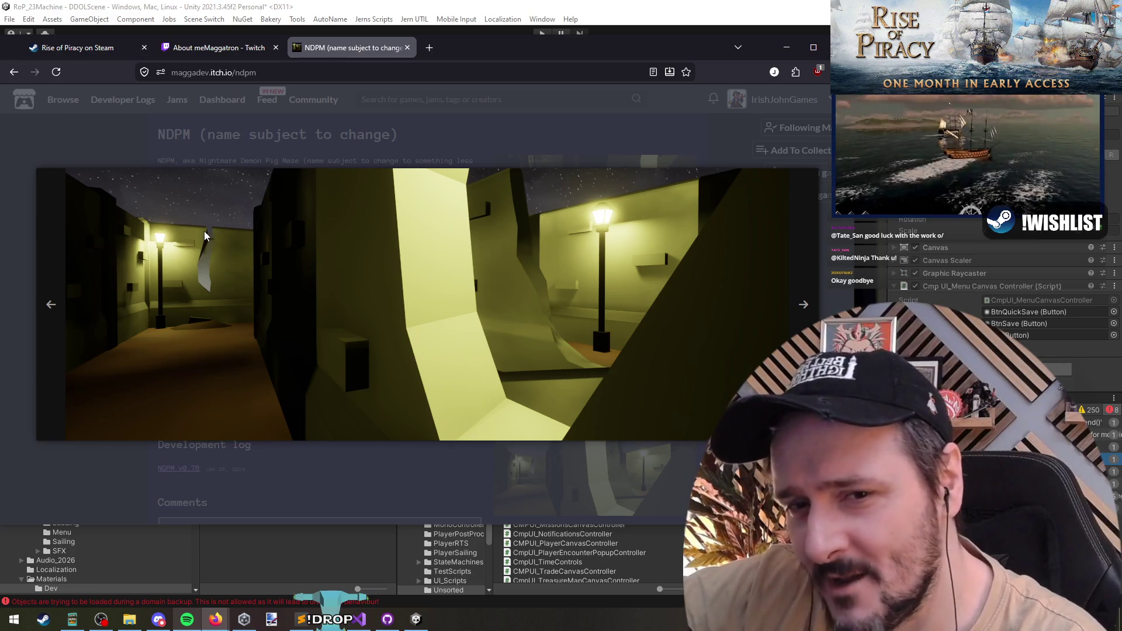
left_click(551, 256)
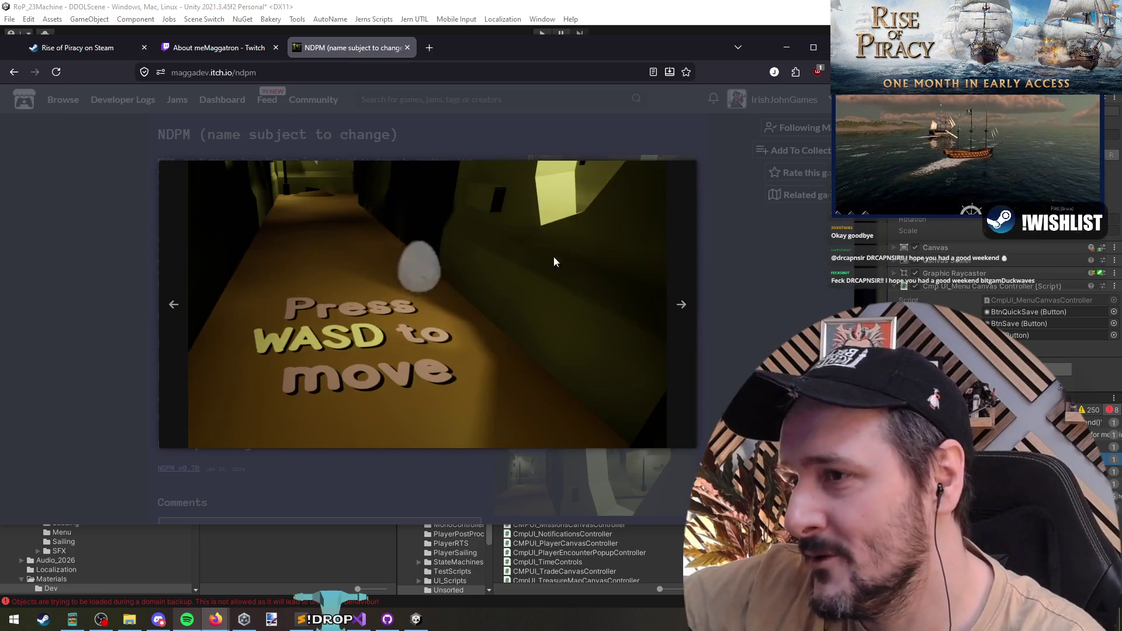
left_click(532, 307)
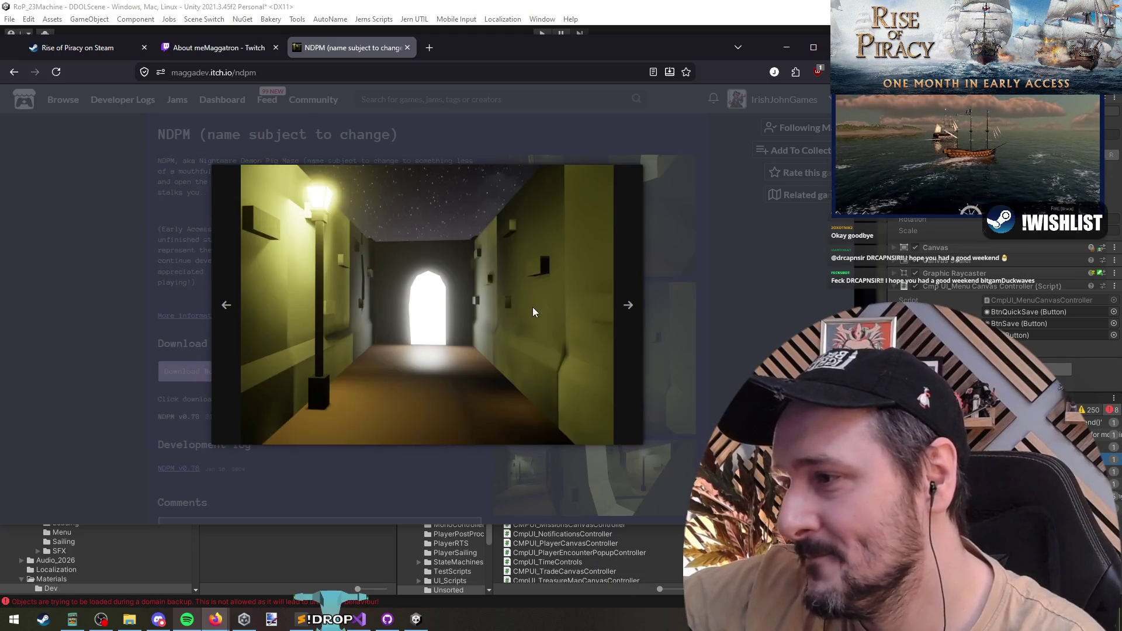
left_click(631, 303)
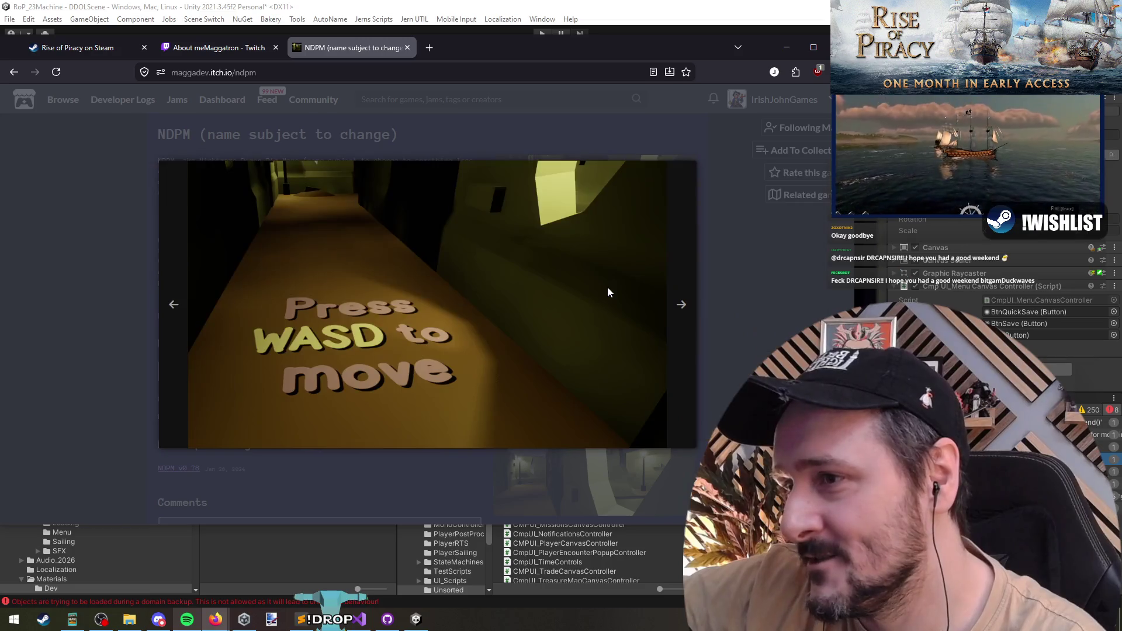
left_click(607, 287)
left_click(158, 157)
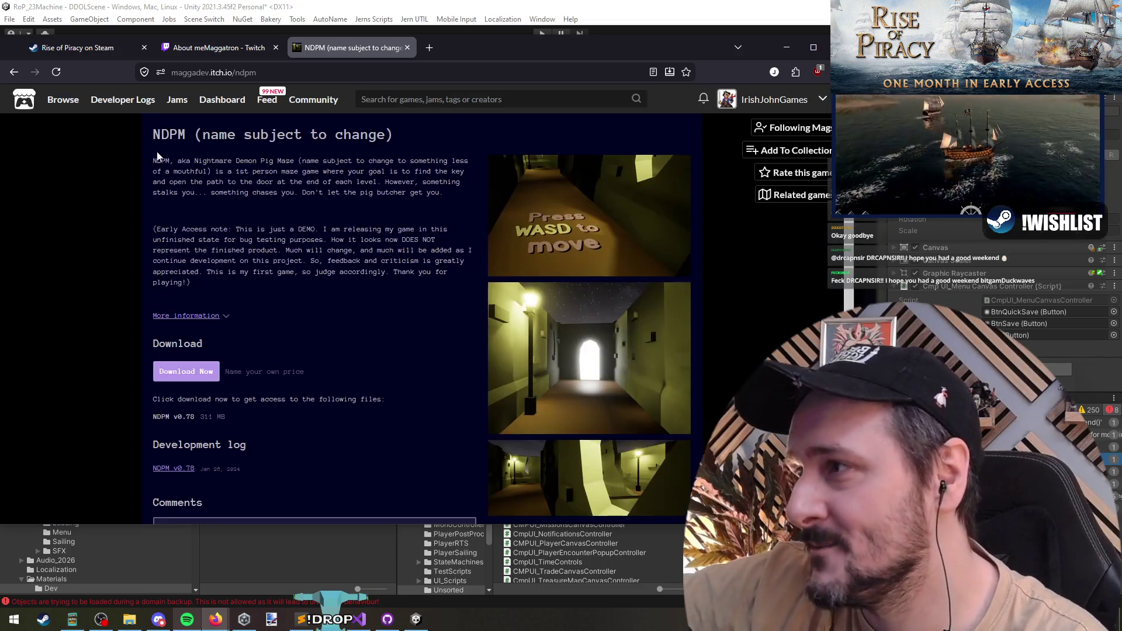
Close the NDPM, Twitch and Steam tabs so the Unity editor is showing
left_click_drag(156, 134, 4, 151)
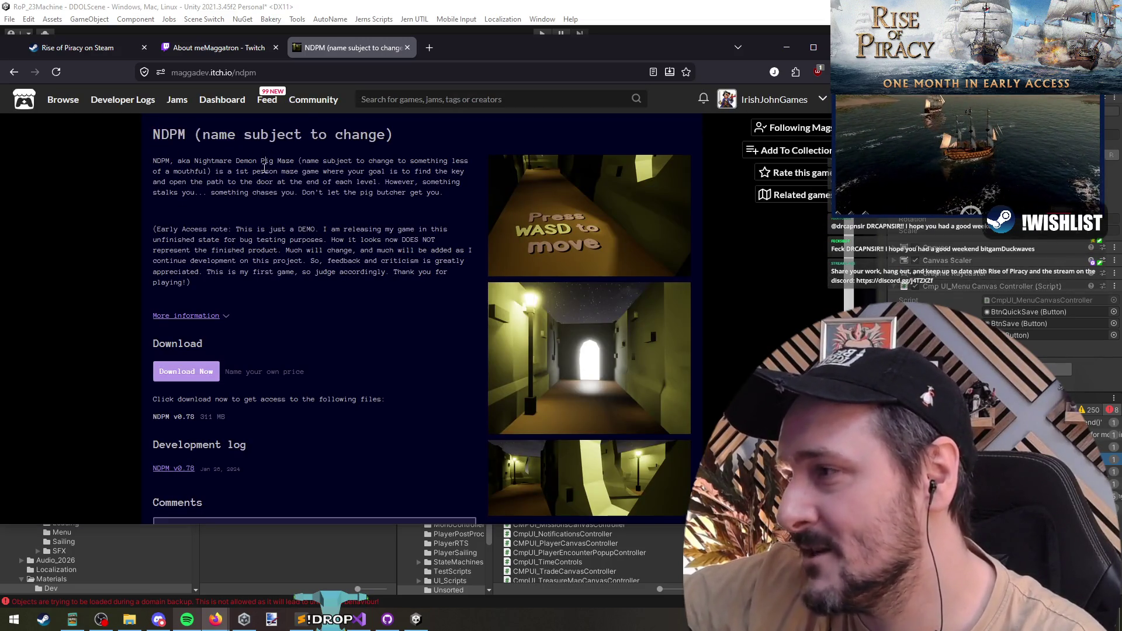
scroll(87, 266, "down", 3)
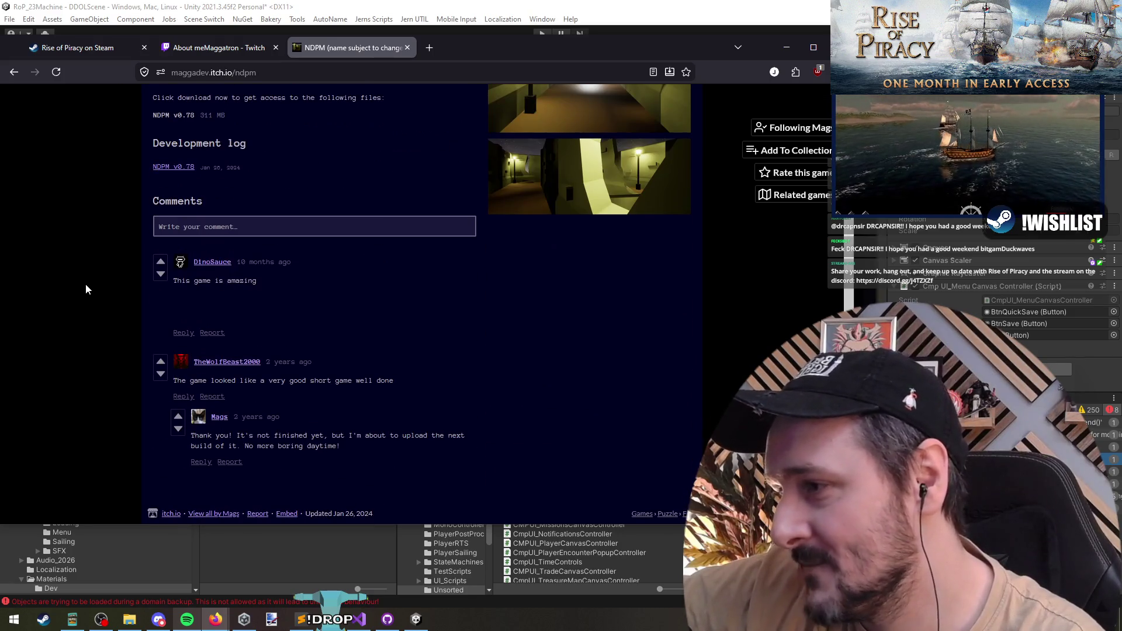
scroll(86, 285, "up", 3)
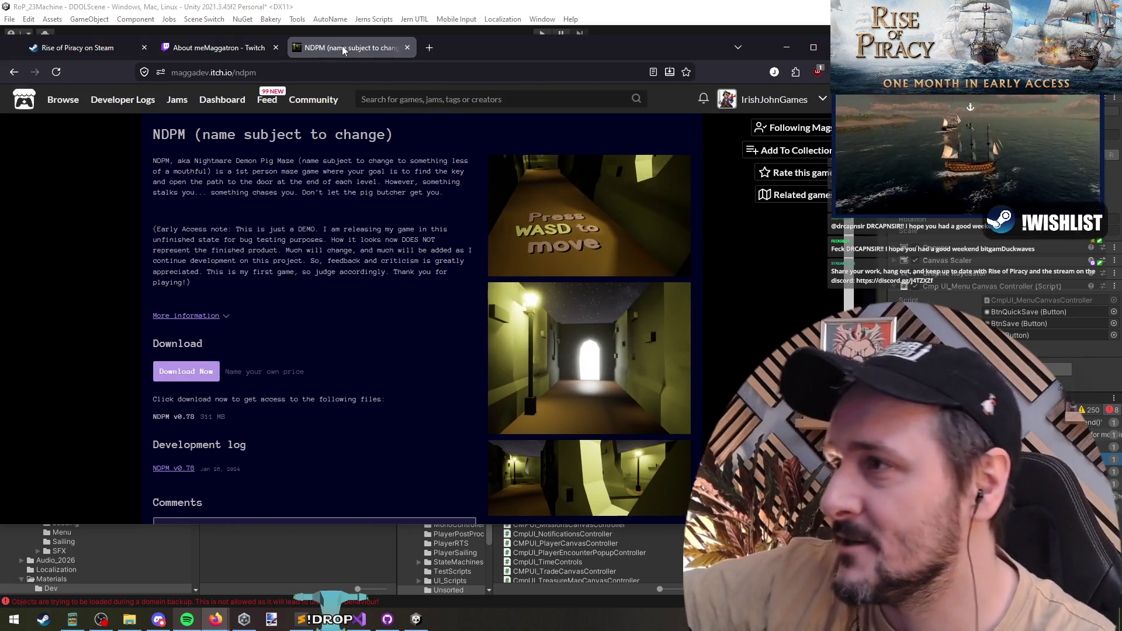
left_click(407, 47)
middle_click(206, 51)
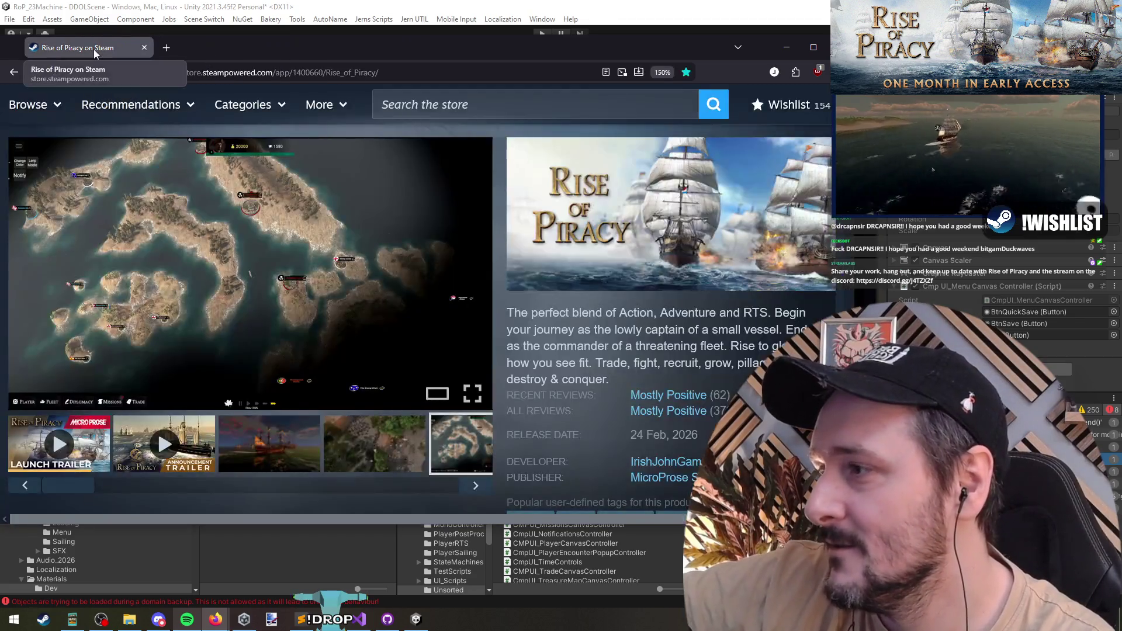
middle_click(93, 50)
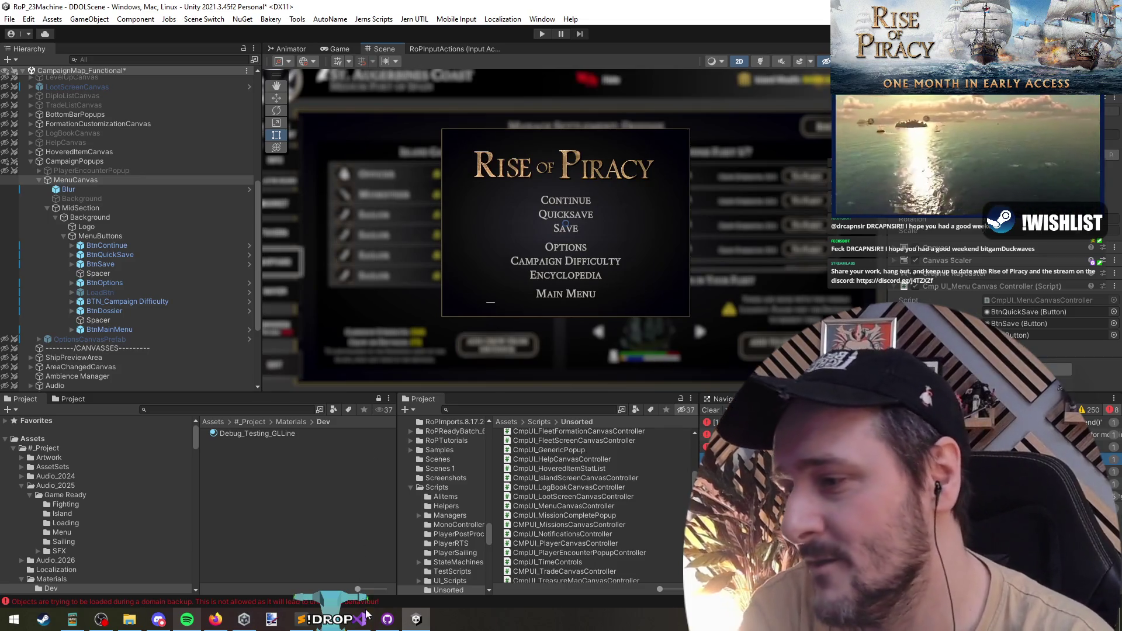
Select BTN_Campaign Difficulty under MenuCanvas > MenuButtons to inspect its setup
left_click(577, 288)
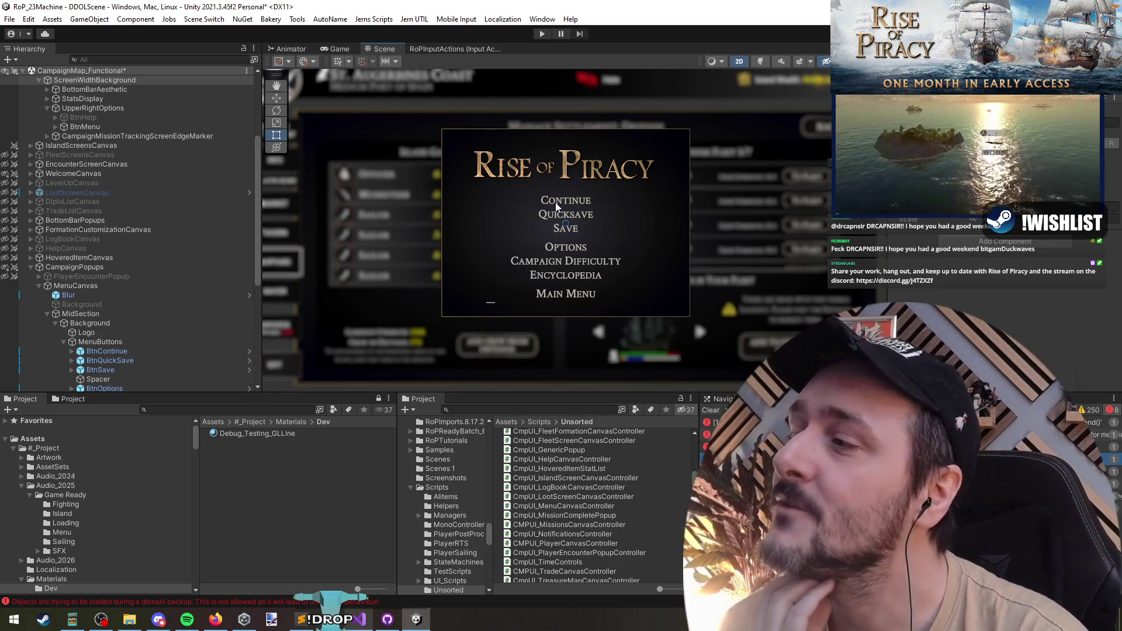
scroll(180, 243, "down", 2)
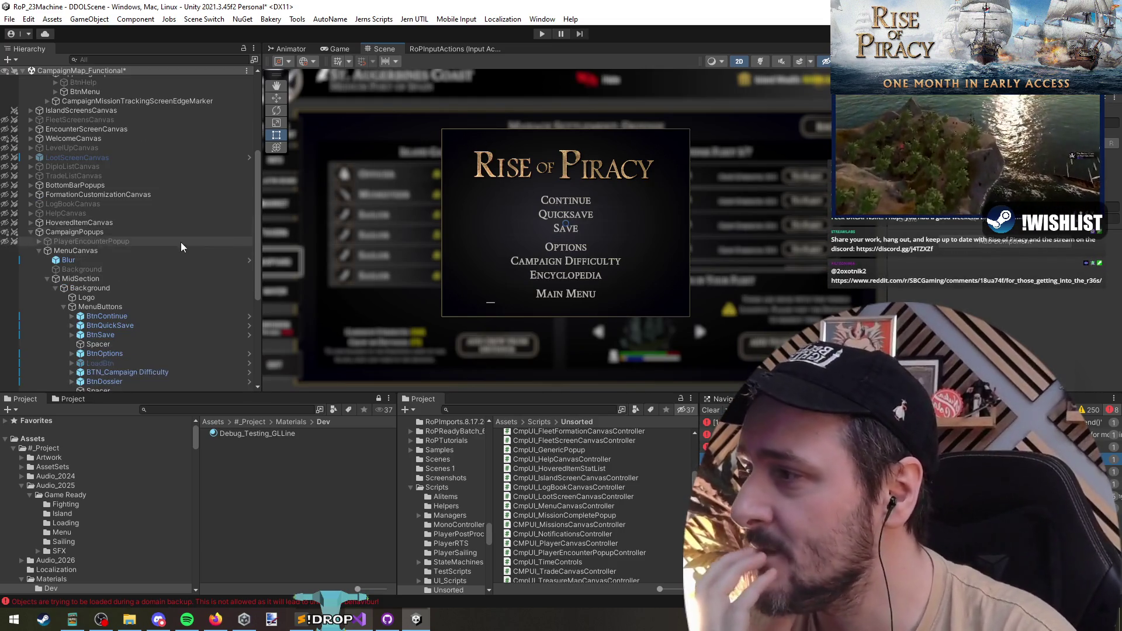
left_click(131, 252)
scroll(136, 264, "down", 2)
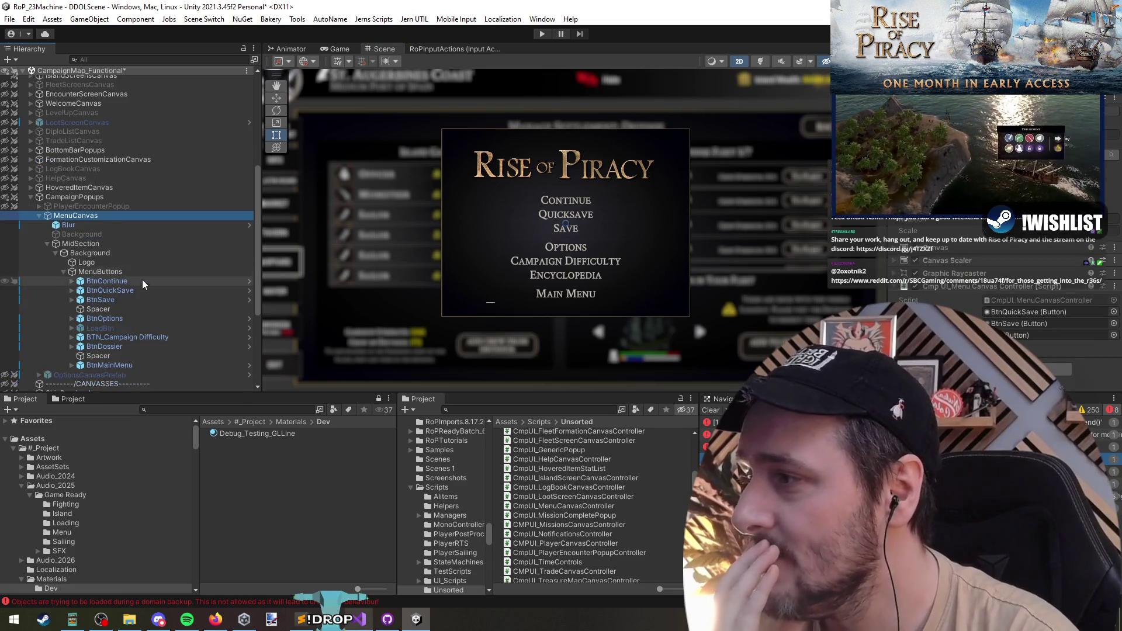
scroll(145, 298, "down", 2)
left_click(150, 302)
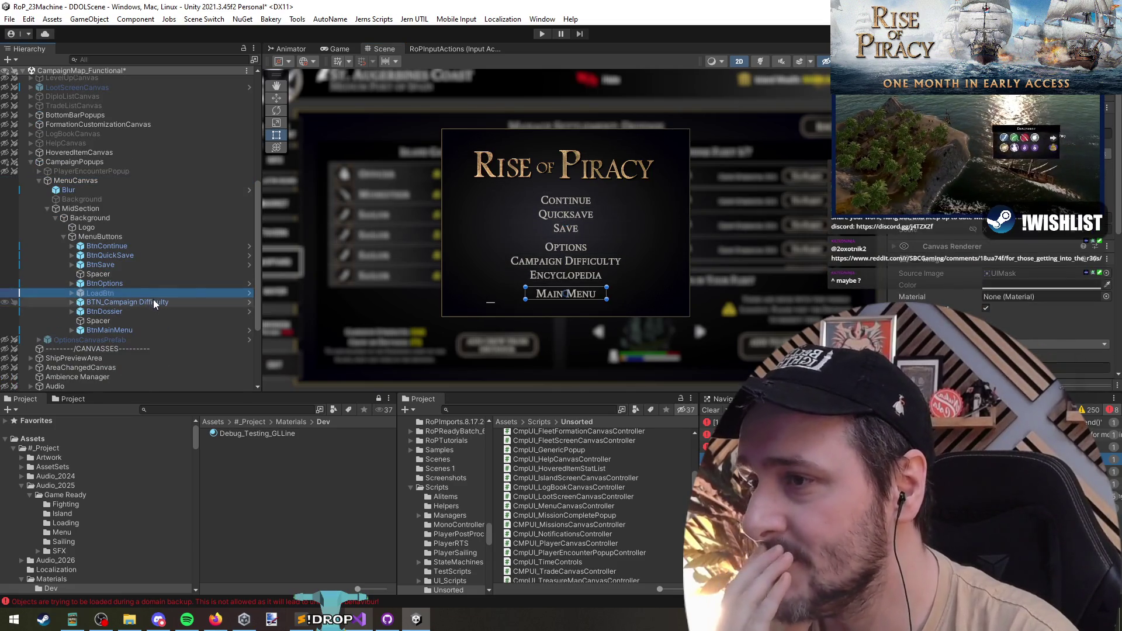
left_click(153, 302)
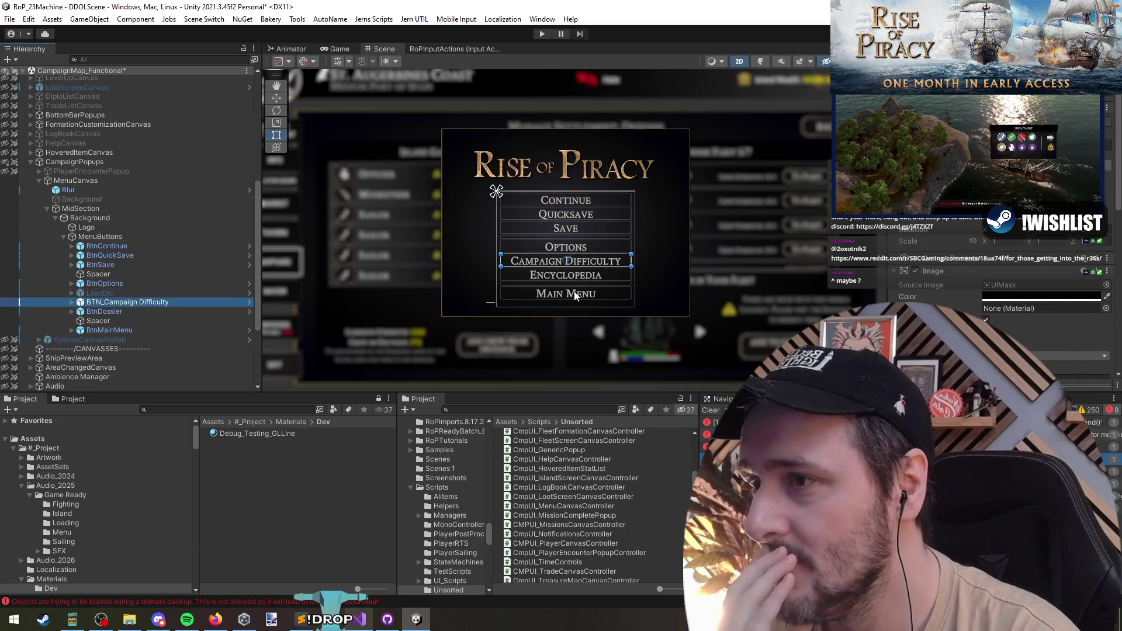
scroll(601, 253, "up", 1)
scroll(601, 251, "up", 2)
scroll(585, 245, "down", 1)
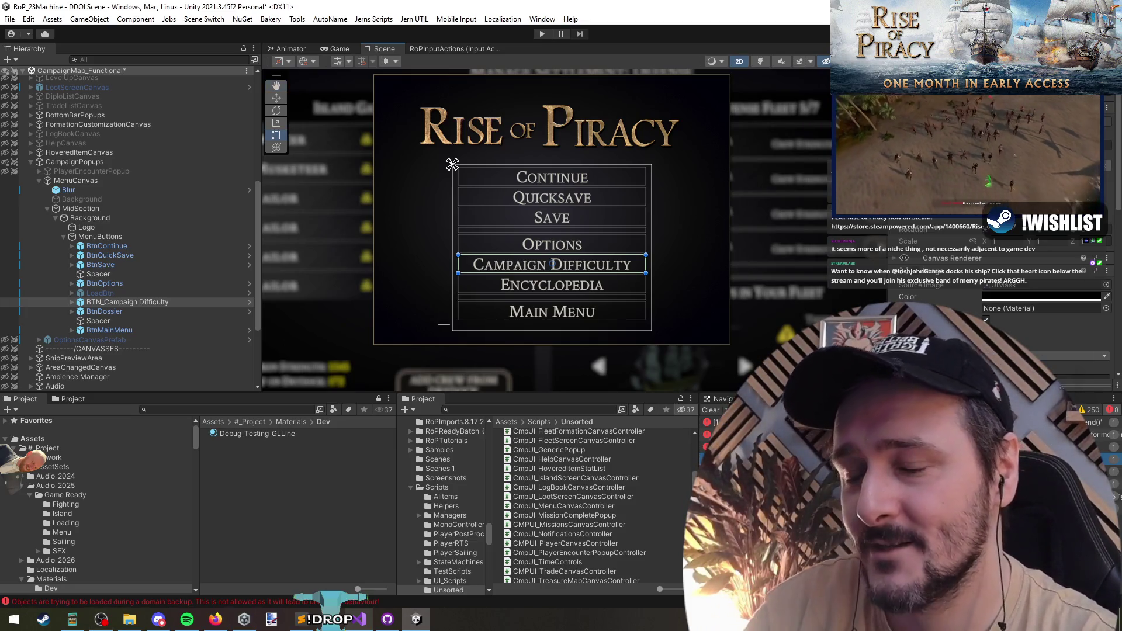
scroll(1043, 298, "down", 3)
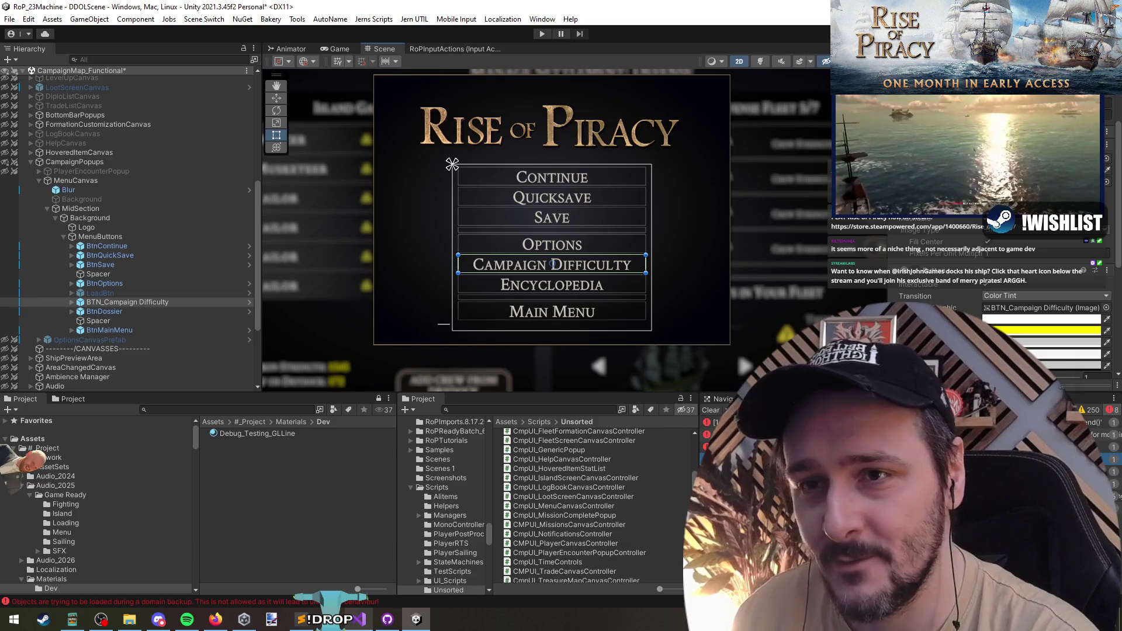
scroll(1043, 298, "down", 3)
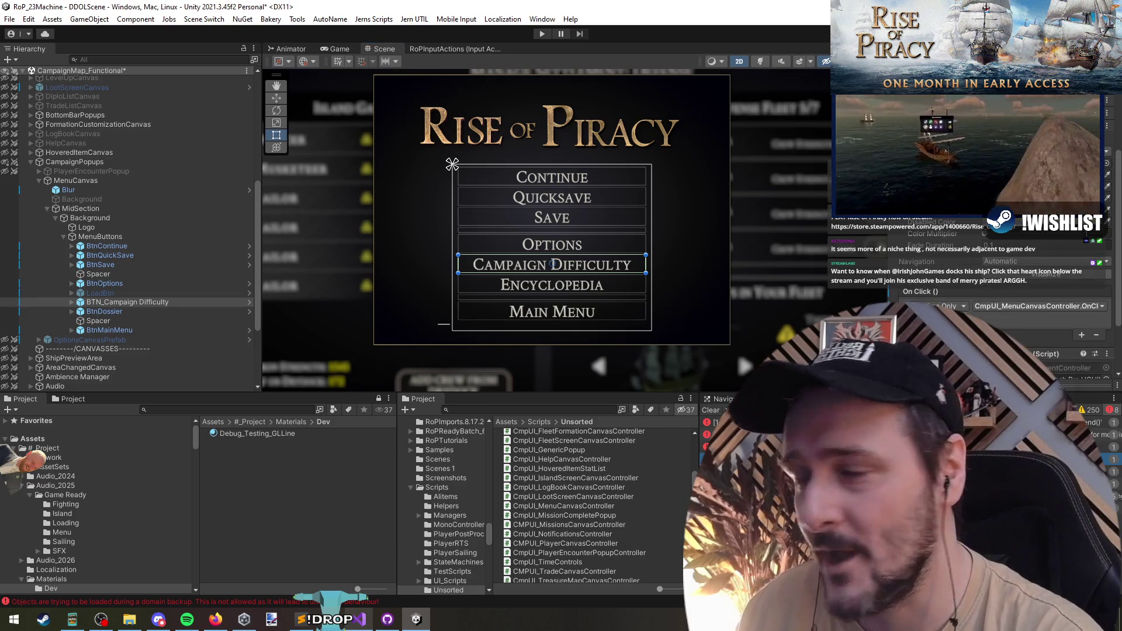
Assign the CmpUI_MenuCanvasController OnClick_ handler to the button's On Click event and save CampaignMap_Functional
left_click(988, 307)
mouse_move(1079, 401)
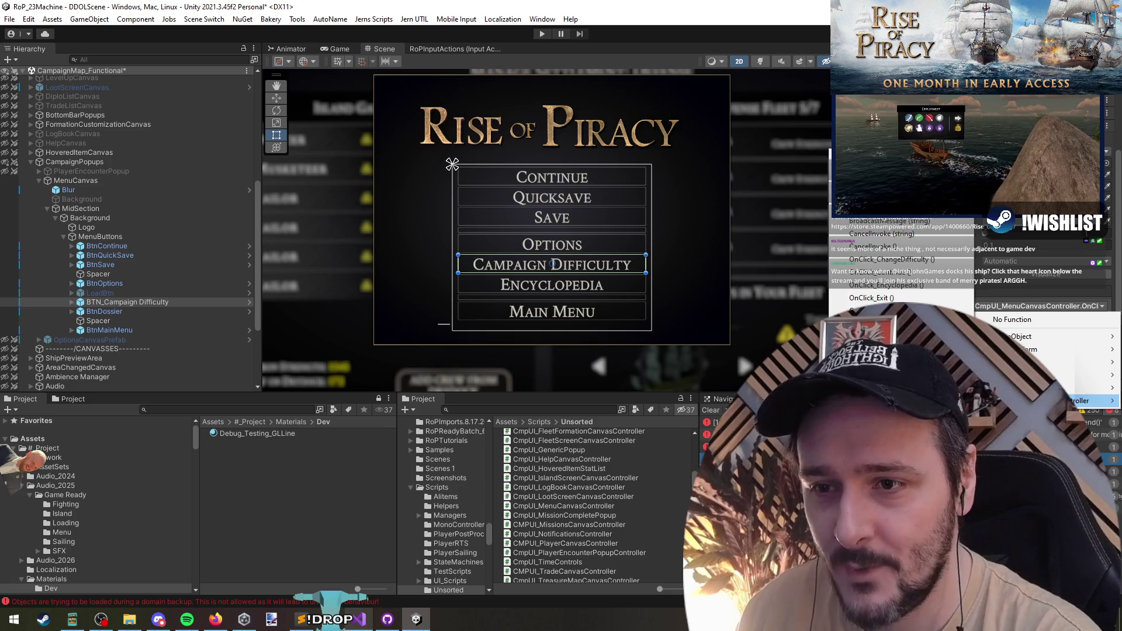
left_click(886, 260)
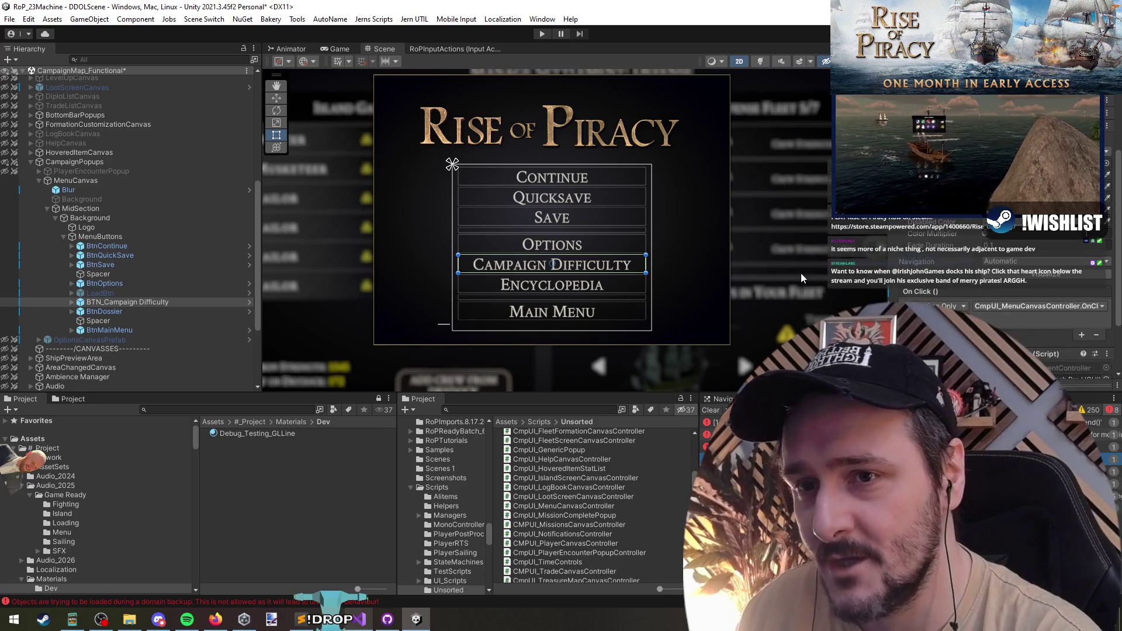
left_click(105, 301)
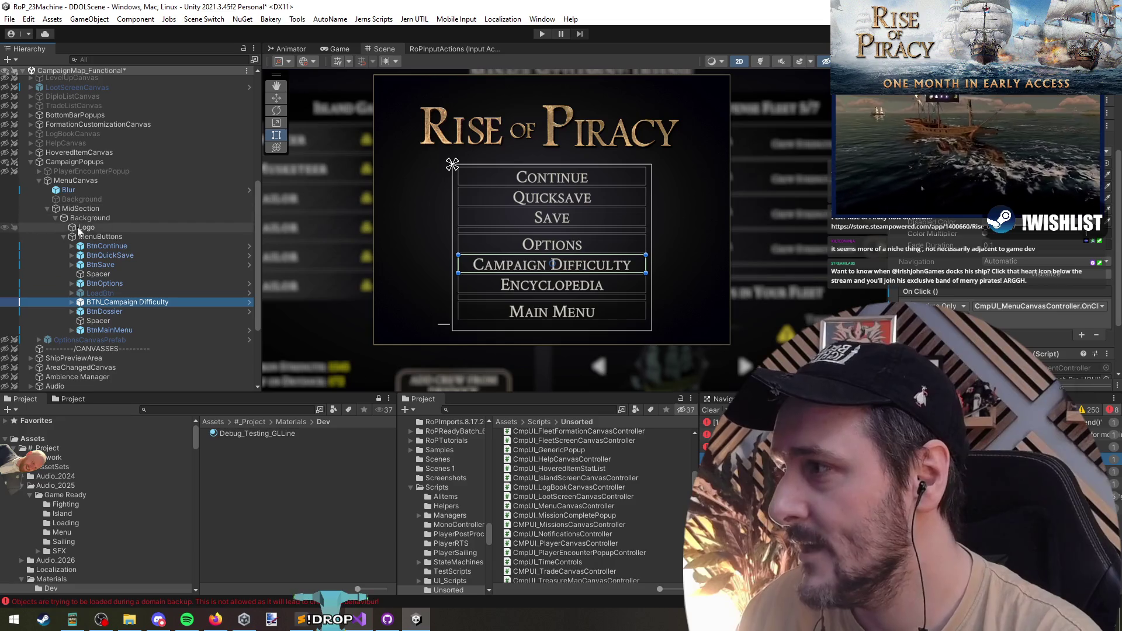
scroll(674, 258, "down", 2)
left_click_drag(668, 279, 627, 281)
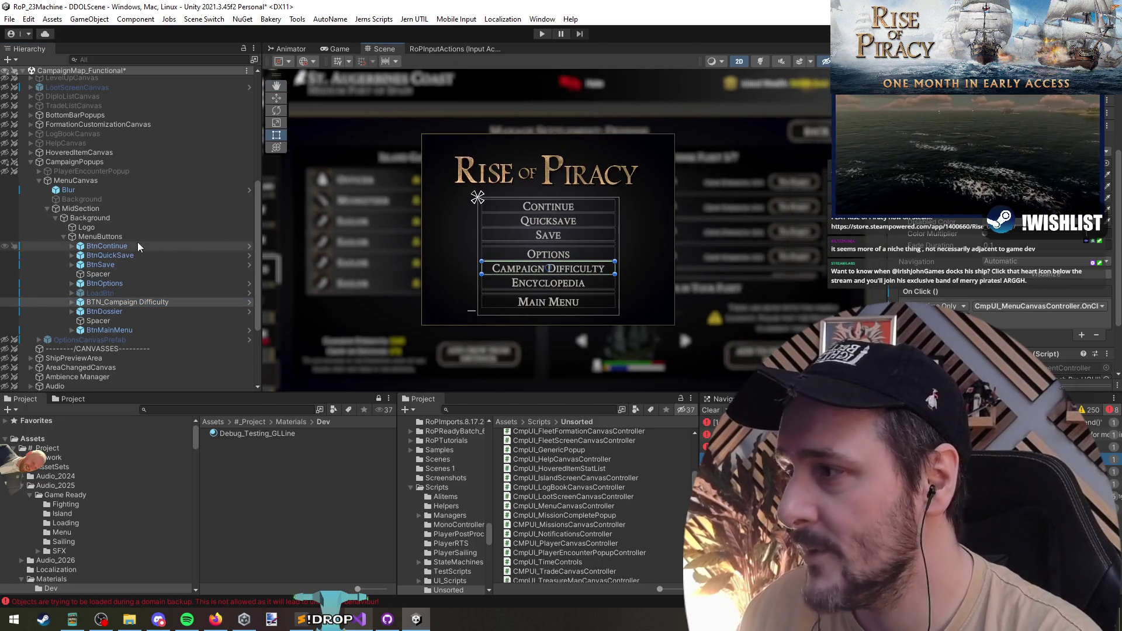
key("ctrl+s")
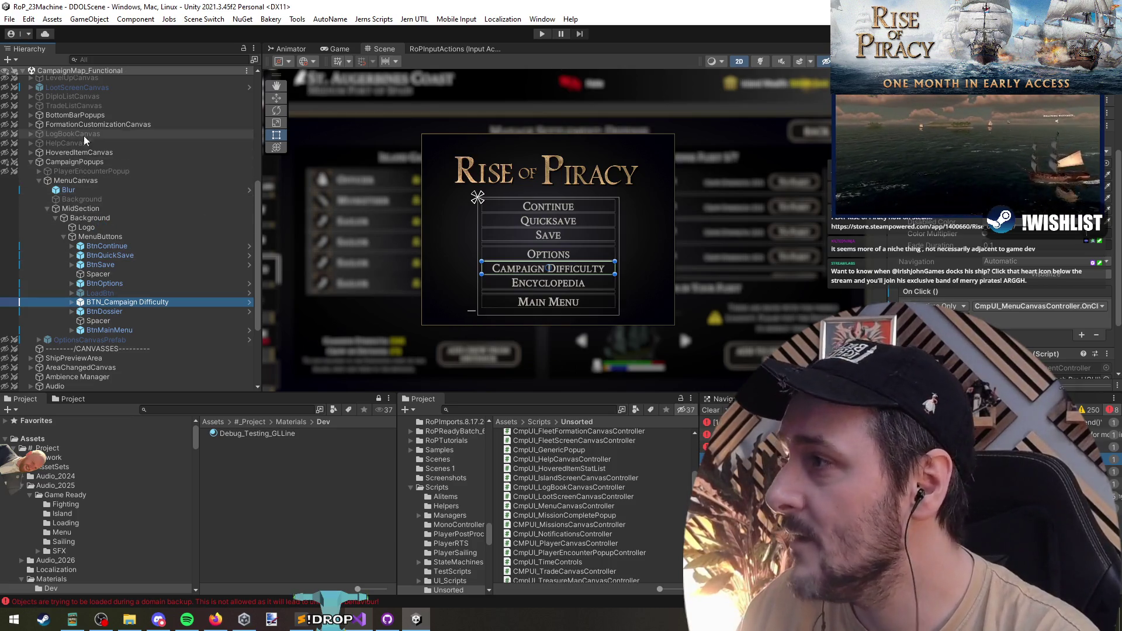
scroll(88, 176, "up", 4)
scroll(57, 110, "up", 5)
left_click(32, 108)
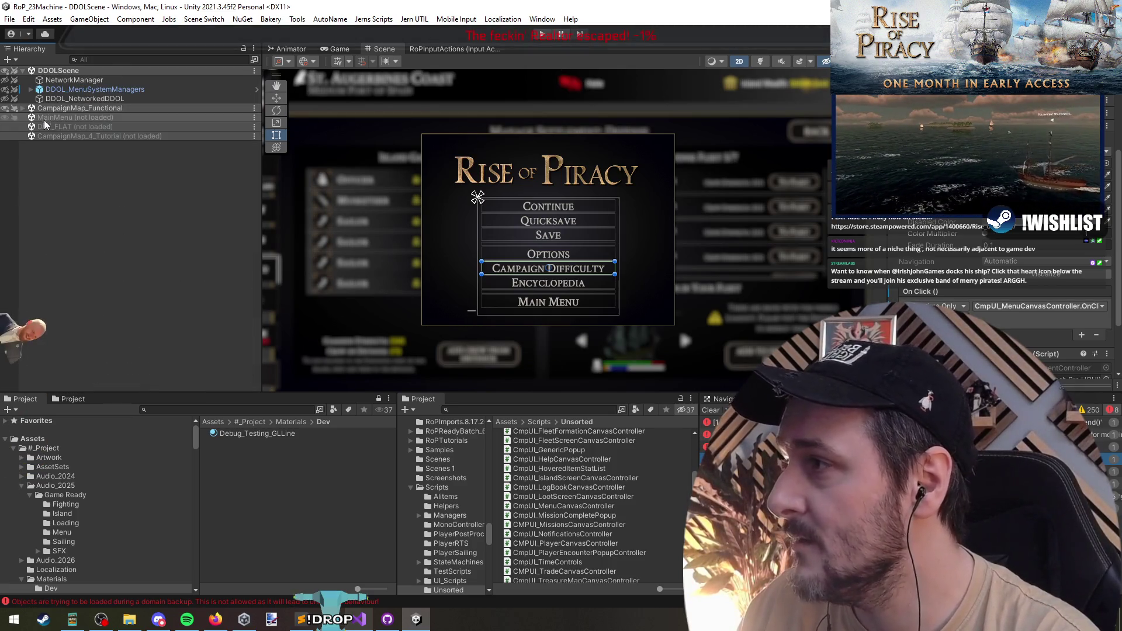
Load the MainMenu scene and expand its NewGameCanvas object in the Hierarchy
left_click_drag(53, 117, 65, 125)
double_click(66, 125)
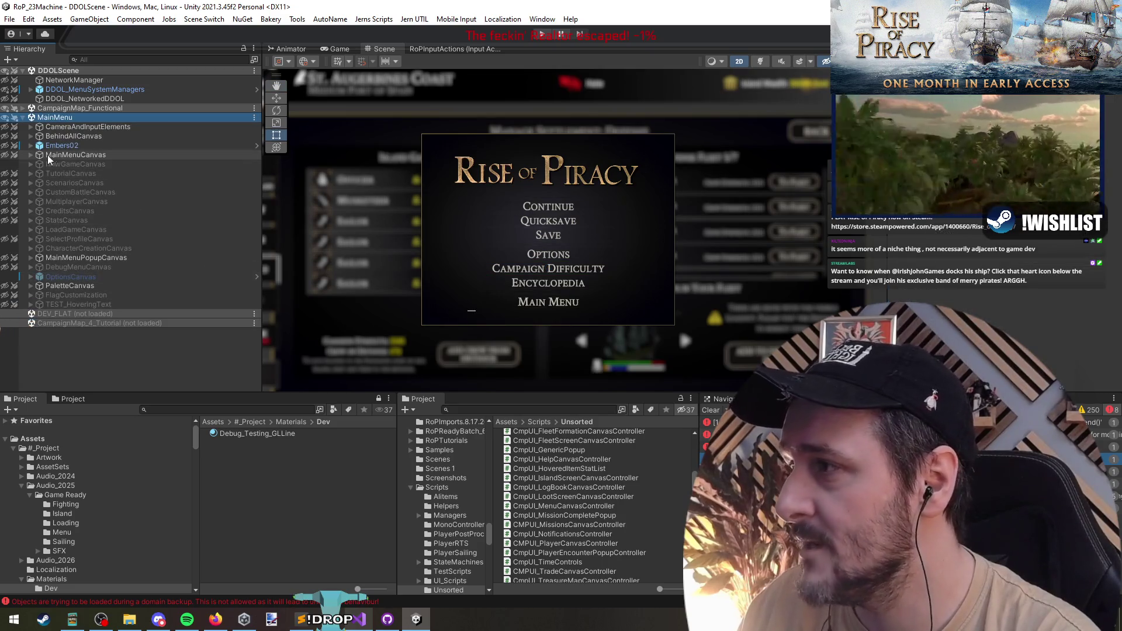
left_click(74, 154)
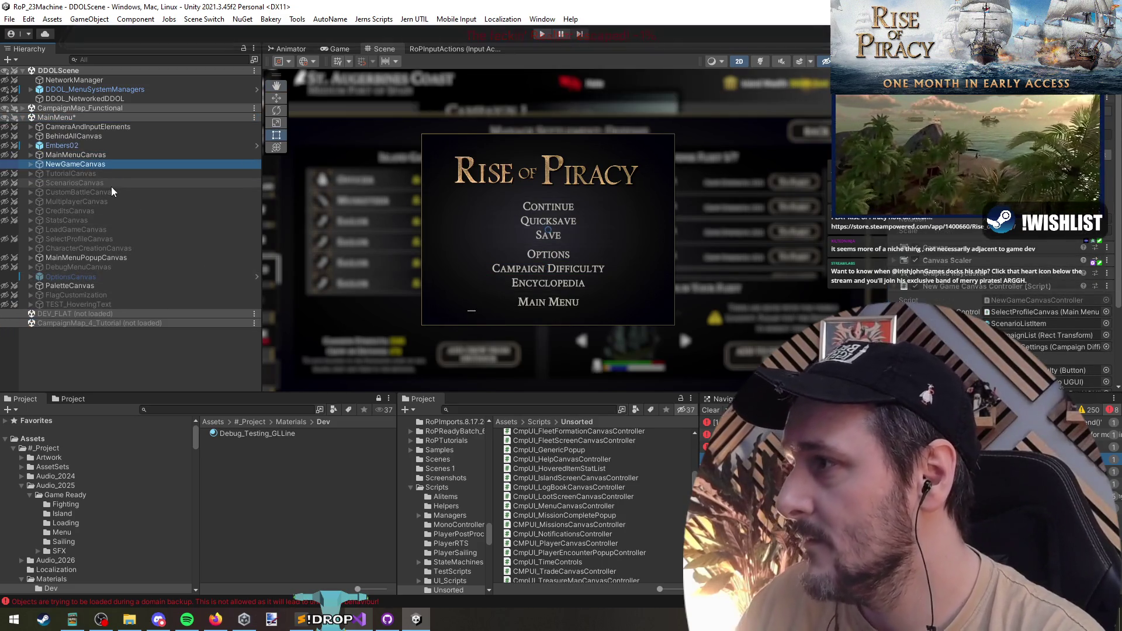
key("Right")
Drill through Bkg > MidSection to the DifficultySettings panel, frame it, and open its popup controller script
key("Down")
key("Down")
key("Right")
key("Down")
key("Right")
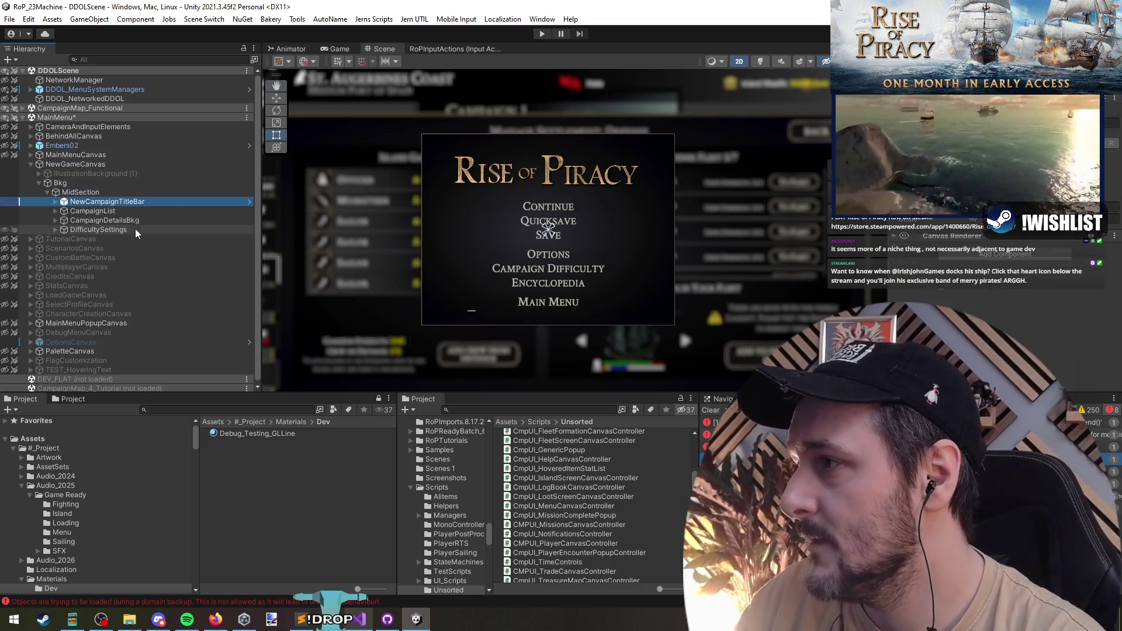
key("Down")
key("Down")
key("Down")
key("f")
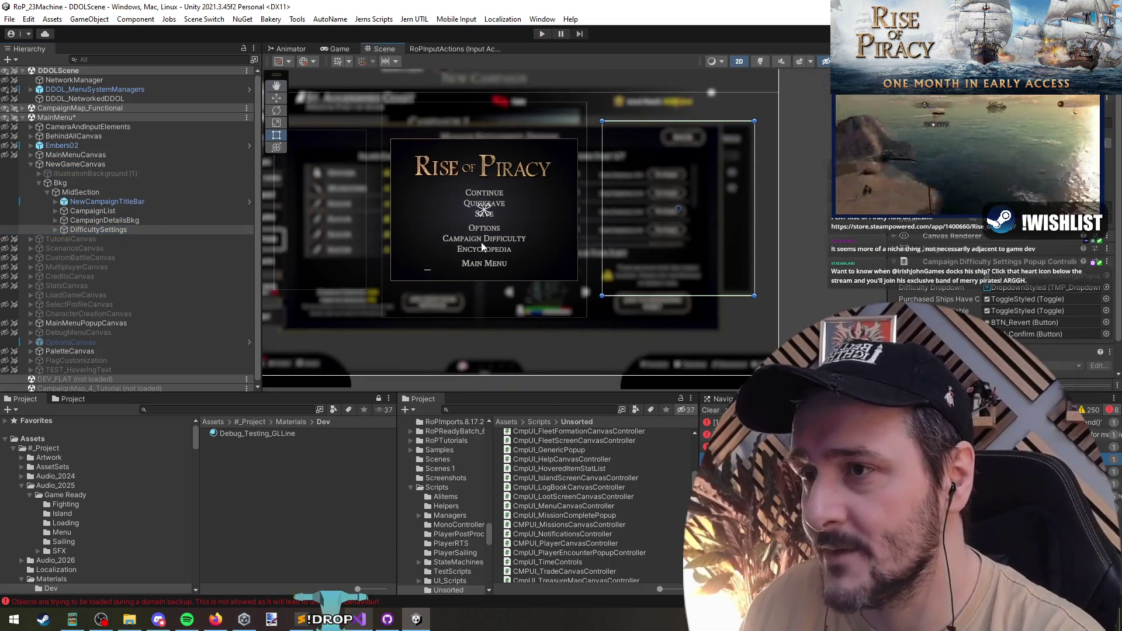
double_click(979, 292)
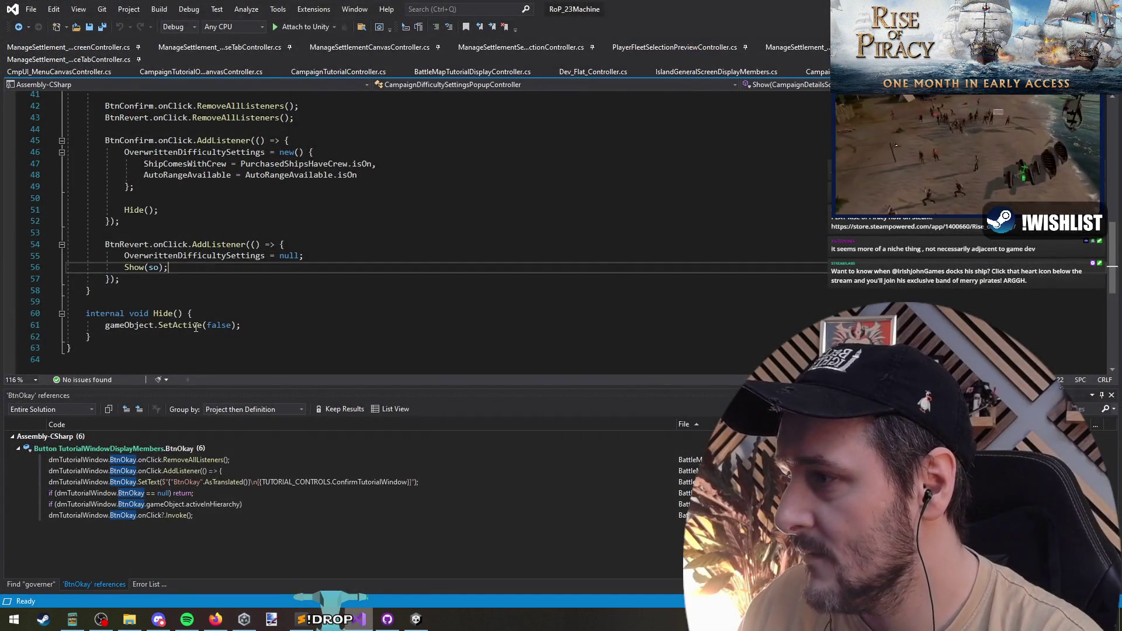
scroll(207, 257, "up", 2)
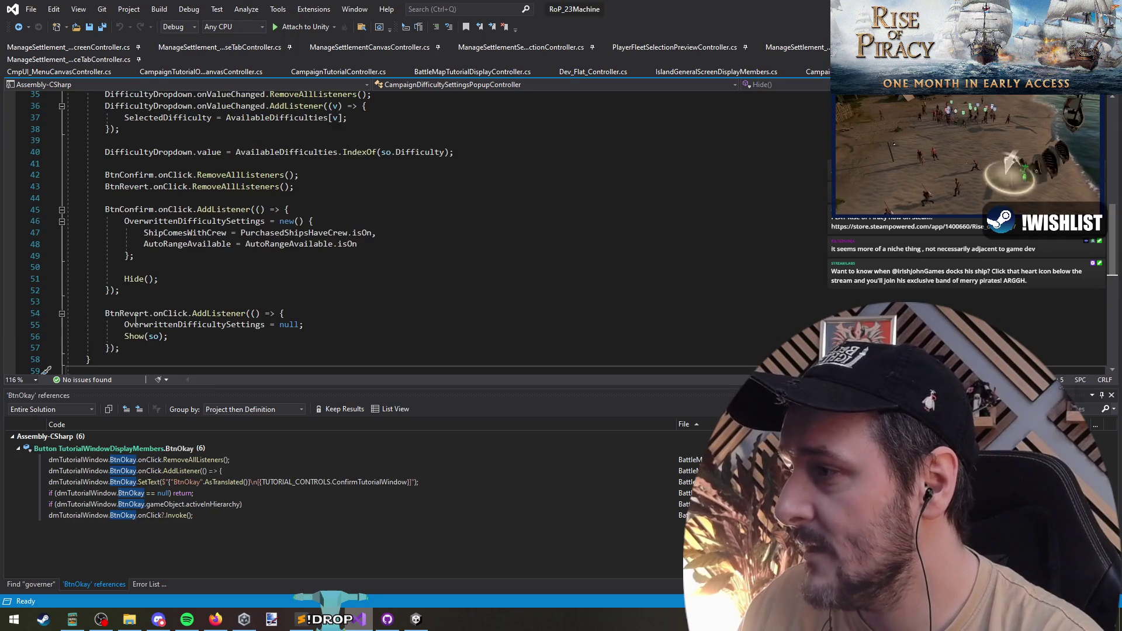
scroll(284, 271, "up", 7)
scroll(212, 257, "up", 4)
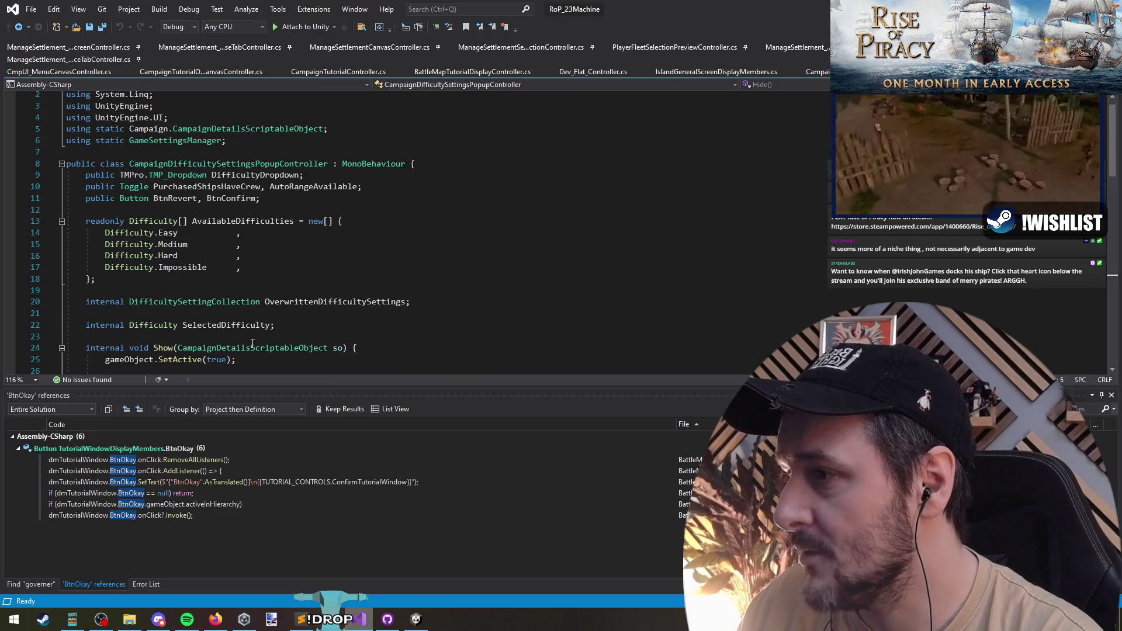
Review the controller's fields and Show parameter, then jump to the PurchasedShipsHaveCrew declaration
left_click(314, 347)
left_click(245, 302)
left_click(307, 210)
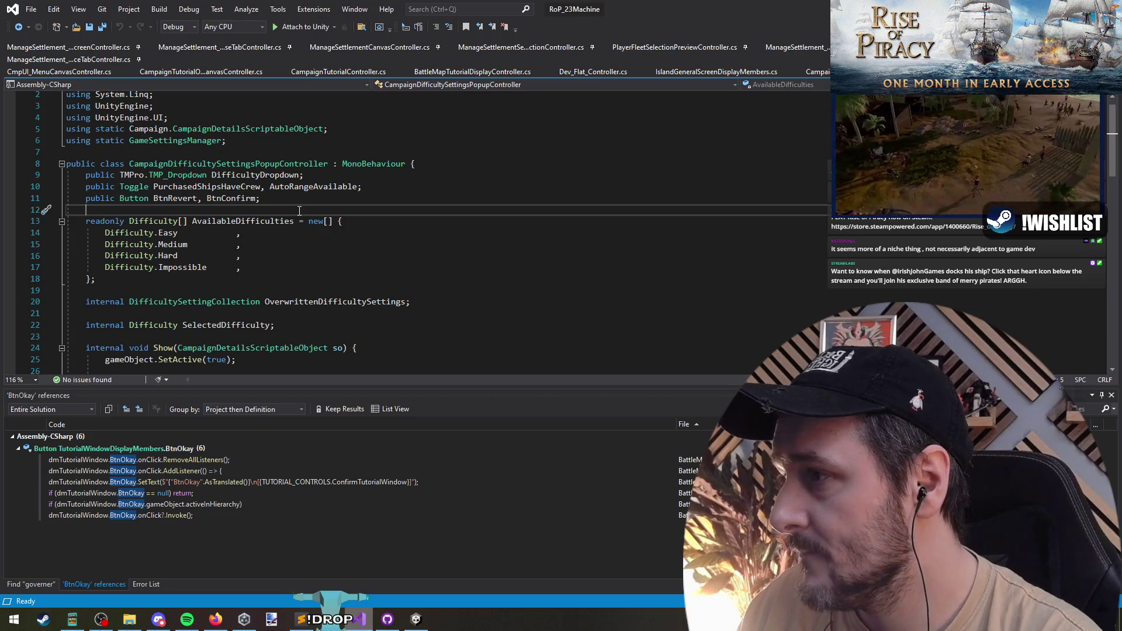
scroll(299, 210, "down", 5)
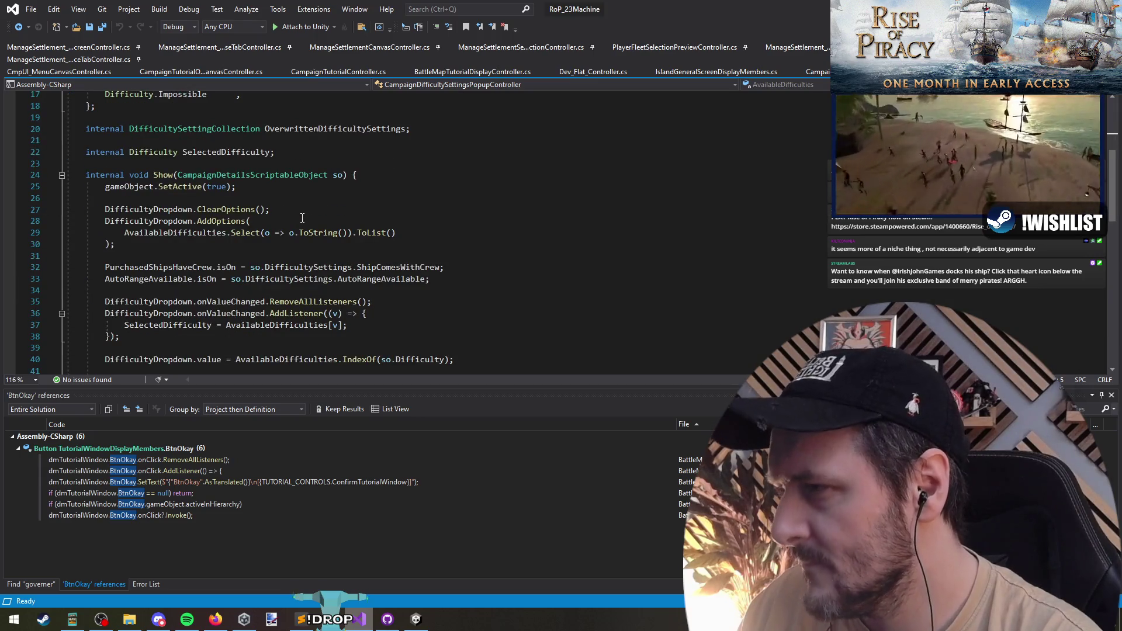
double_click(260, 176)
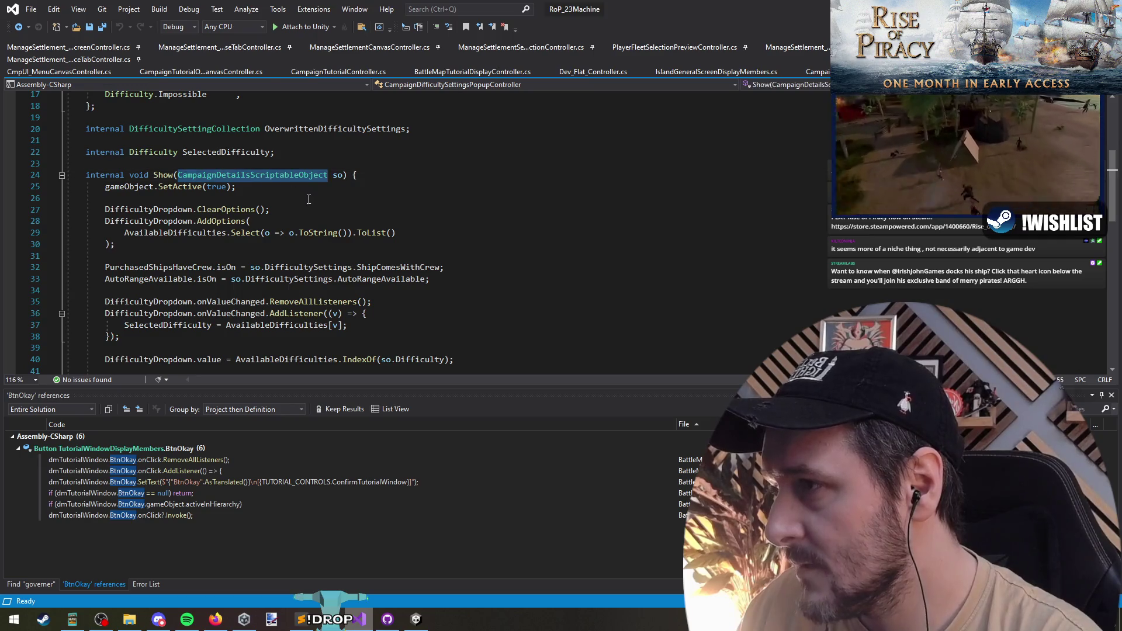
left_click(339, 175)
scroll(338, 220, "down", 2)
scroll(337, 223, "down", 1)
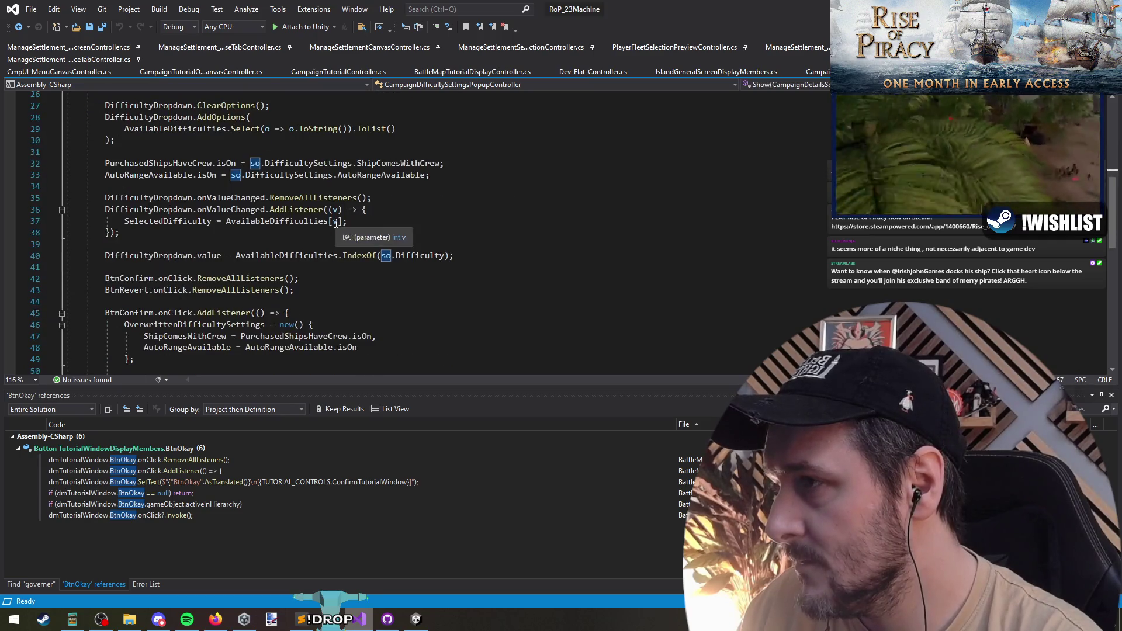
left_click(144, 163)
key("F12")
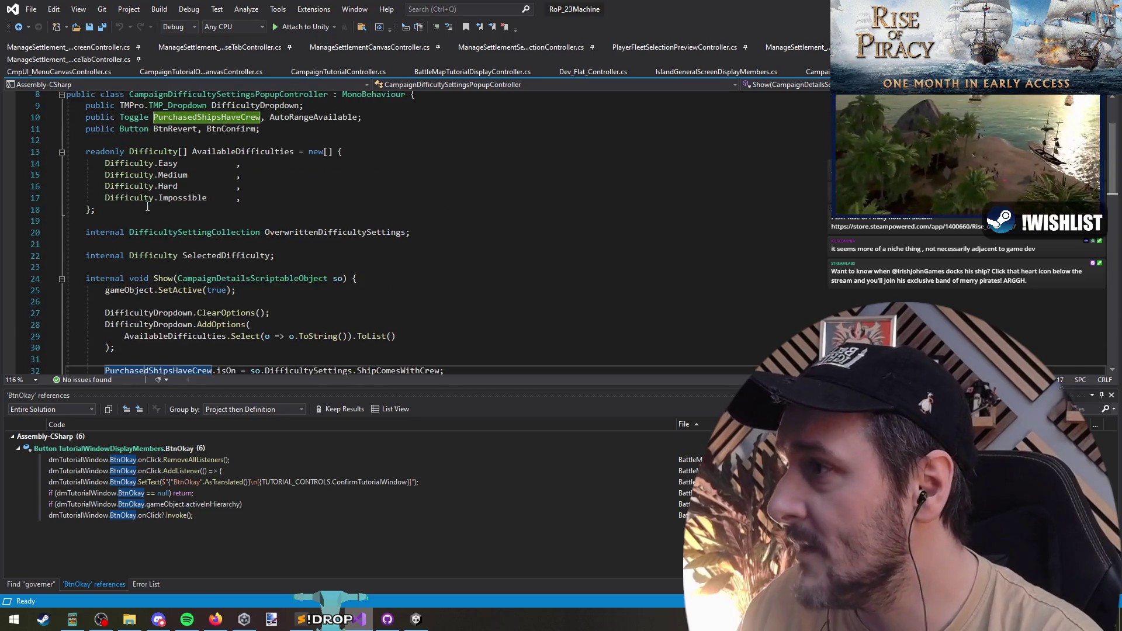
scroll(167, 202, "up", 2)
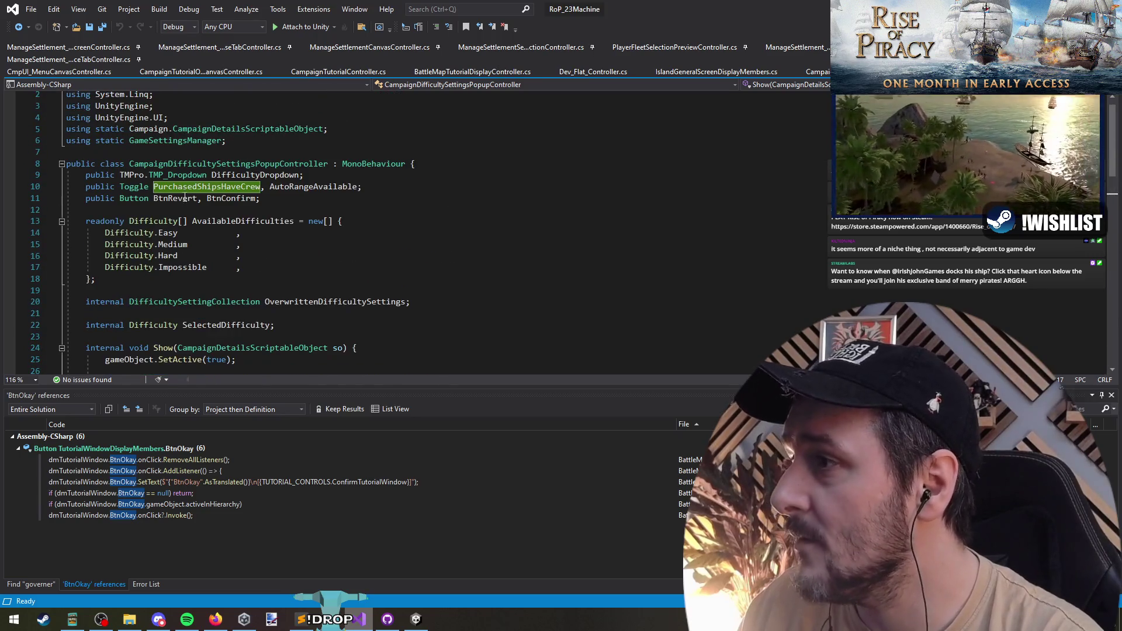
Follow OverwrittenDifficultySettings to its DifficultySettingCollection class definition
left_click(211, 324)
scroll(351, 302, "down", 8)
scroll(263, 317, "down", 2)
scroll(210, 327, "down", 6)
scroll(211, 327, "up", 4)
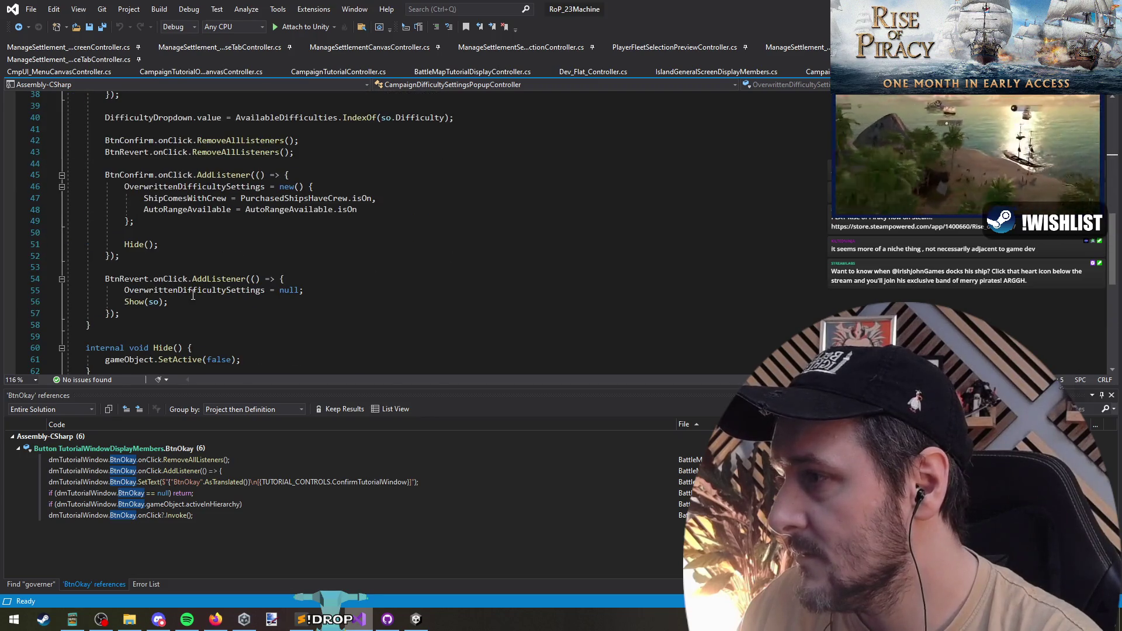
left_click(193, 292)
key("F12")
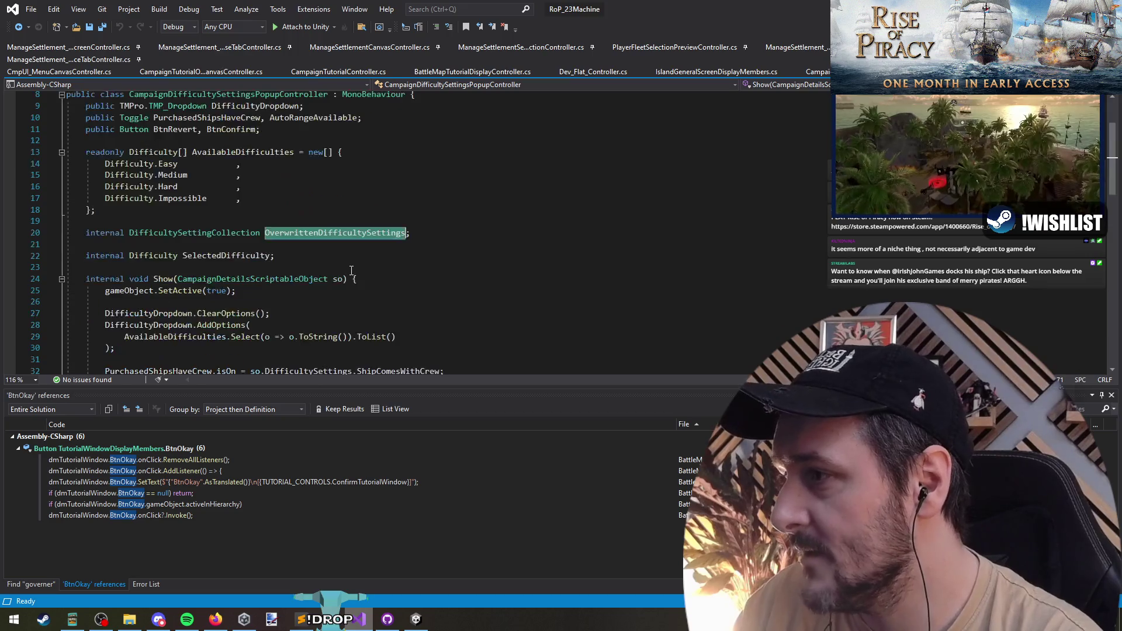
left_click(207, 234)
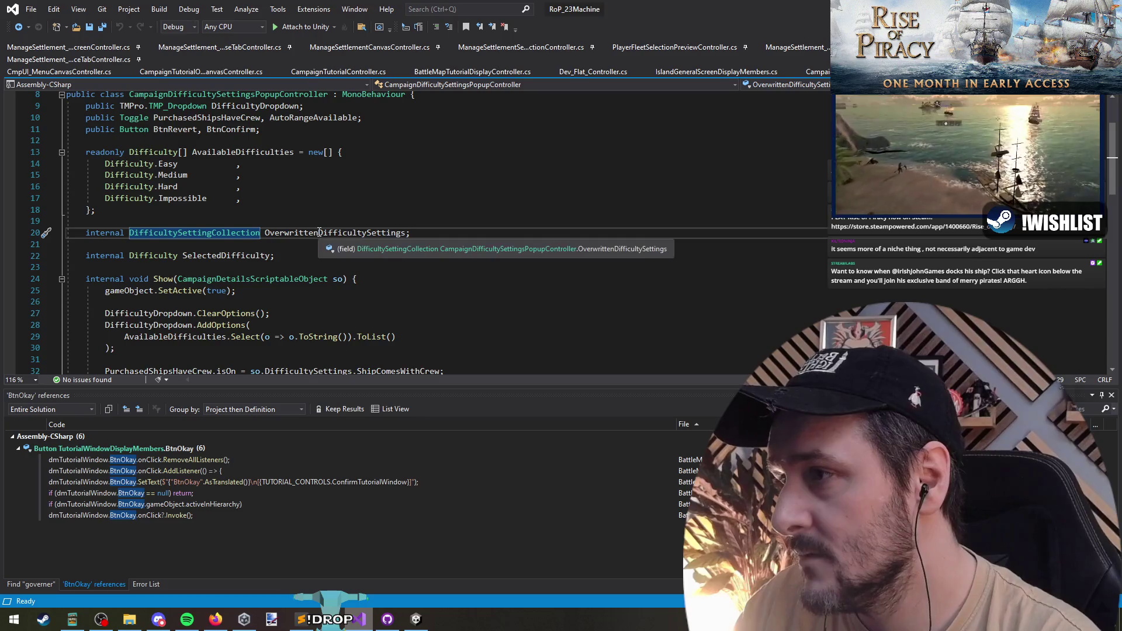
key("F12")
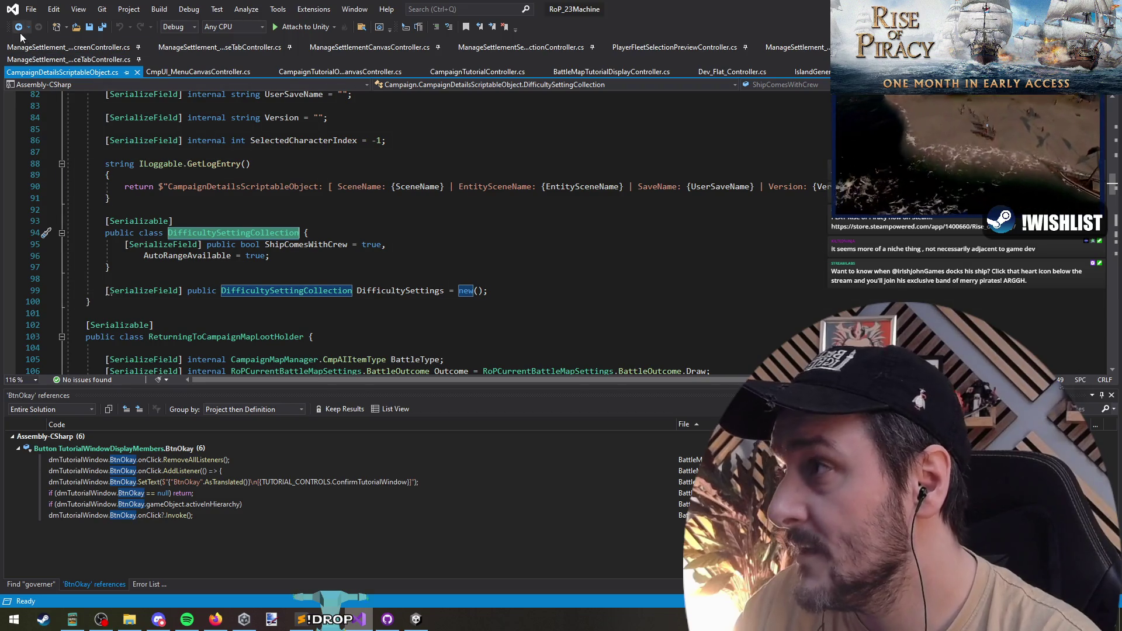
Navigate back to the popup controller script and switch to the Unity editor
key("ctrl+minus")
left_click(296, 234)
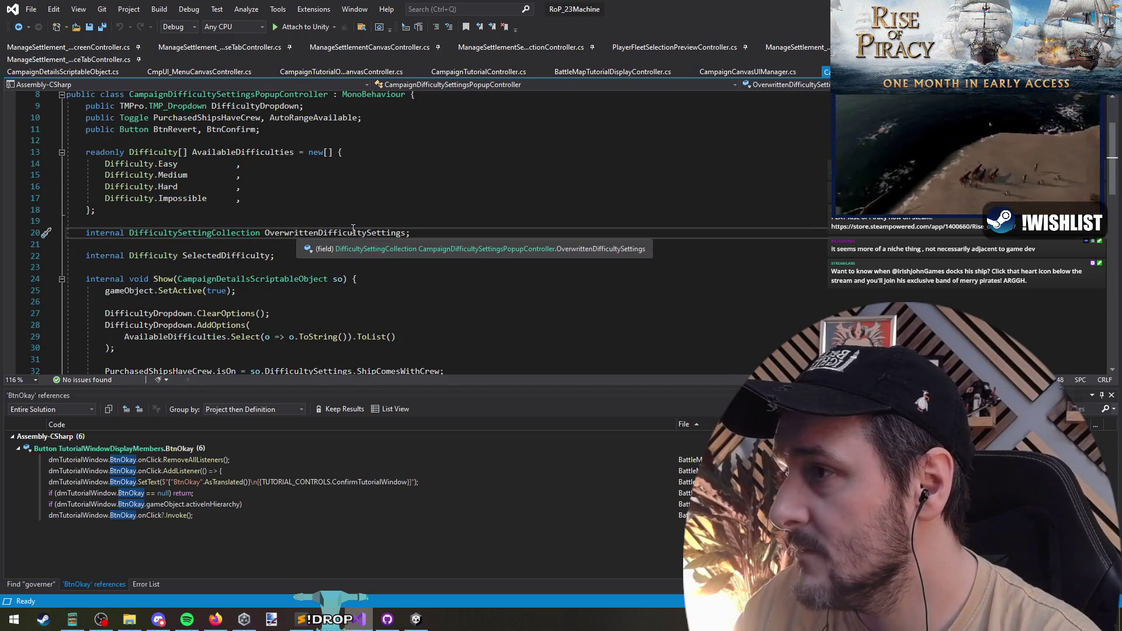
left_click(288, 243)
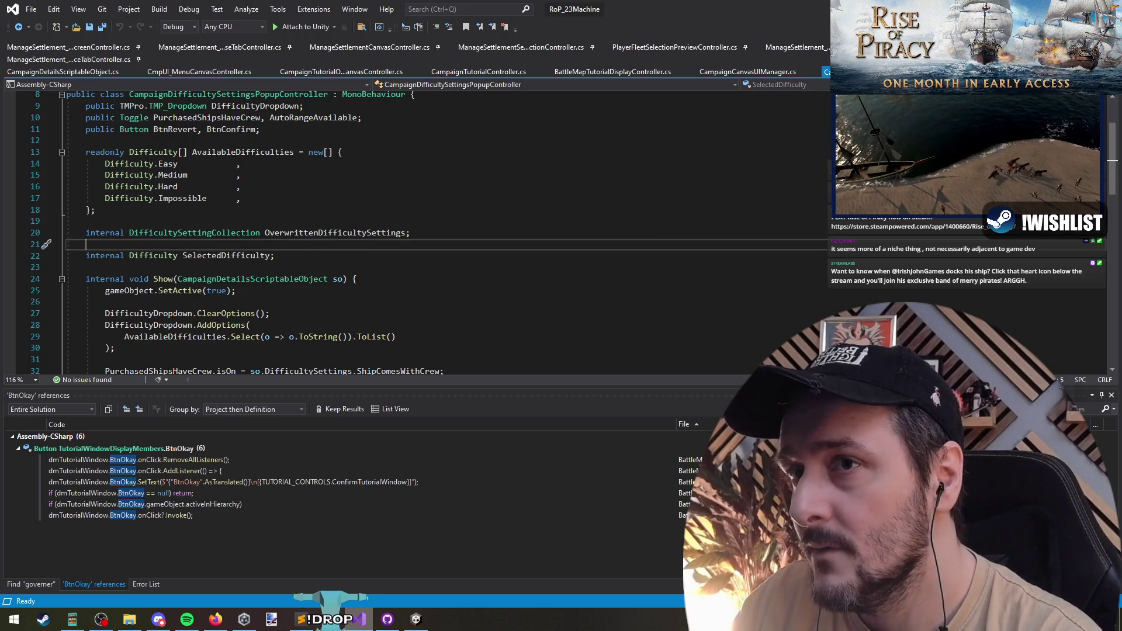
key("alt+Tab")
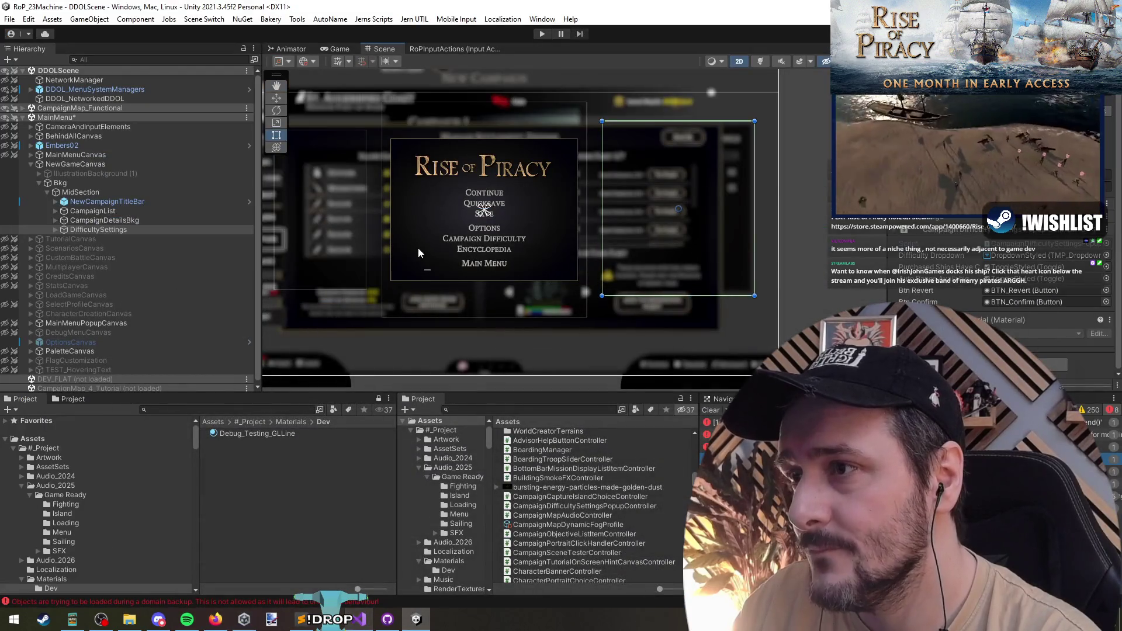
Drag DifficultySettings from the Hierarchy into the Project prefabs, landing in the CampaignUI folder
key("Right")
left_click(218, 243)
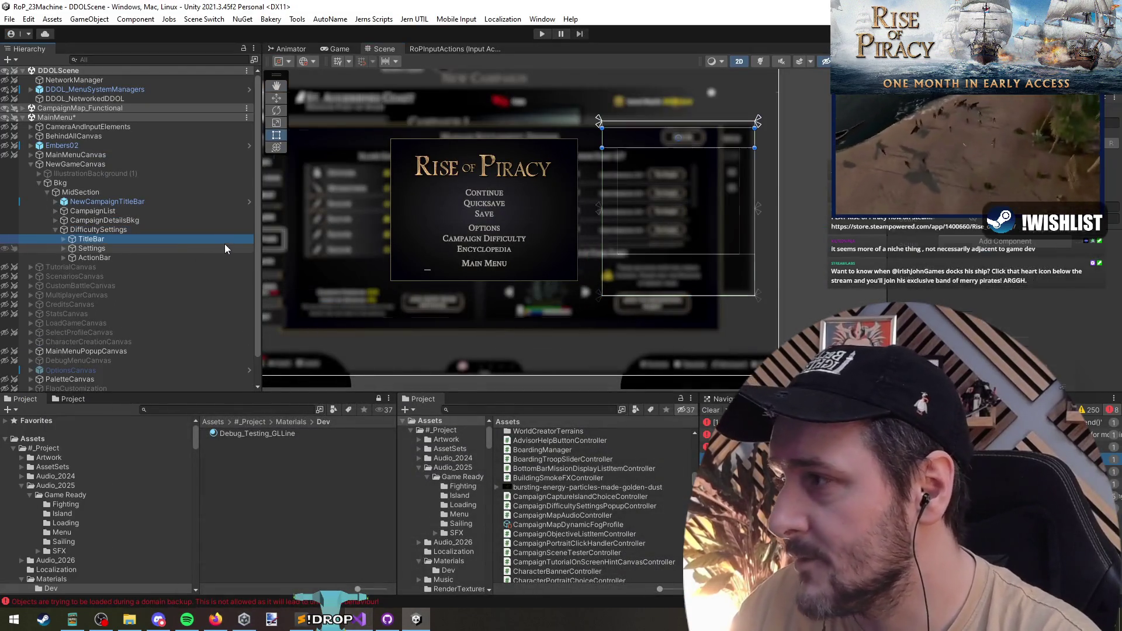
key("Up")
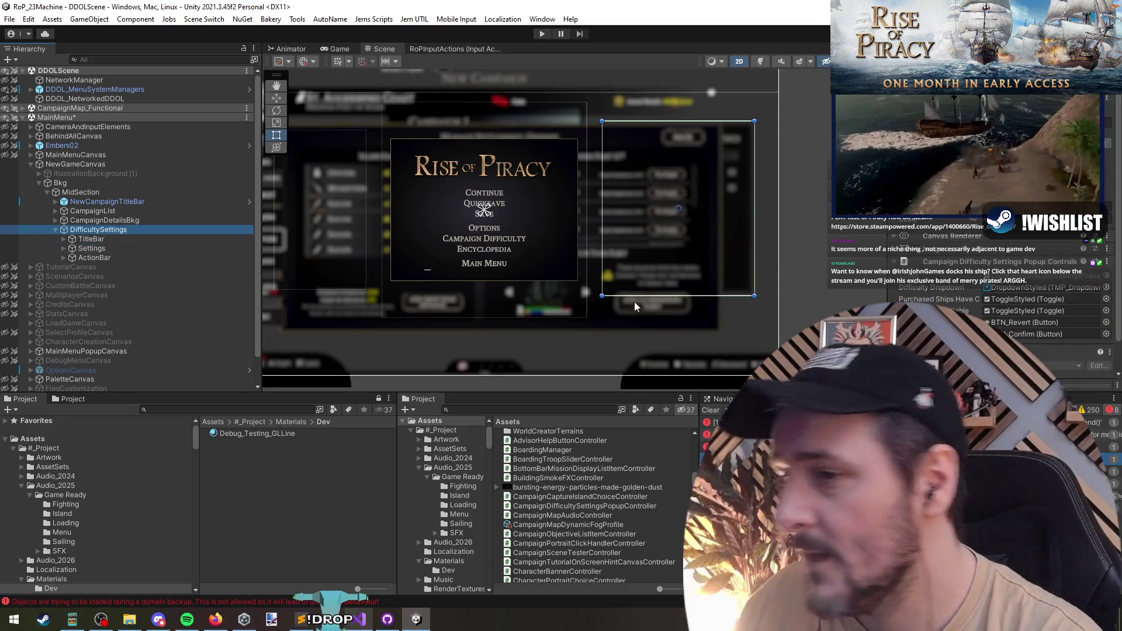
left_click(512, 410)
type("pr")
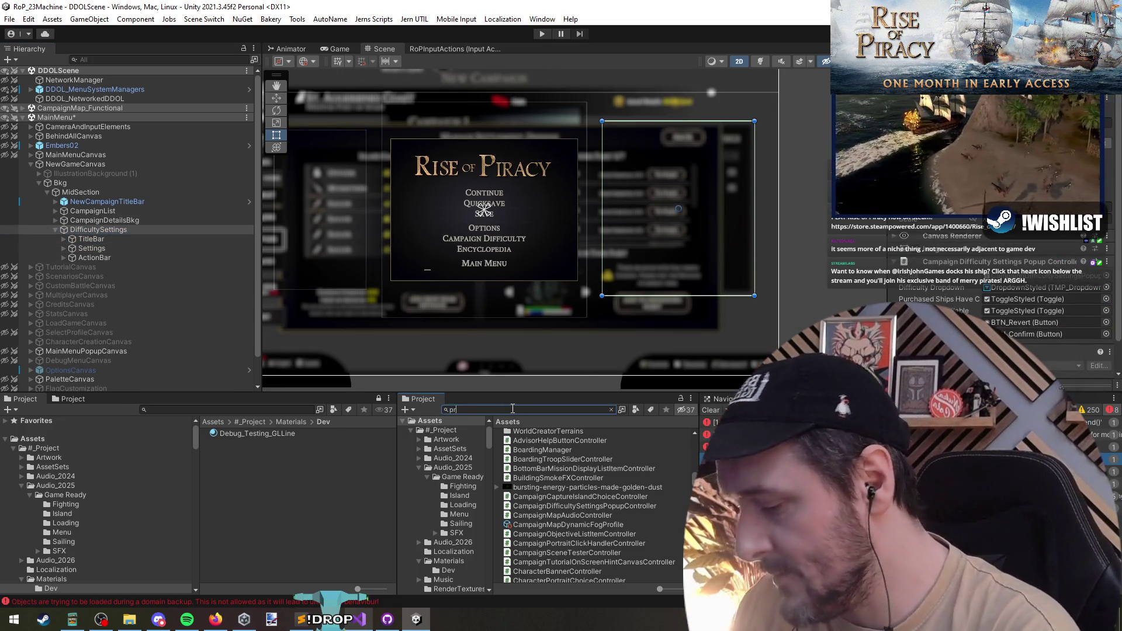
type("efab campaign")
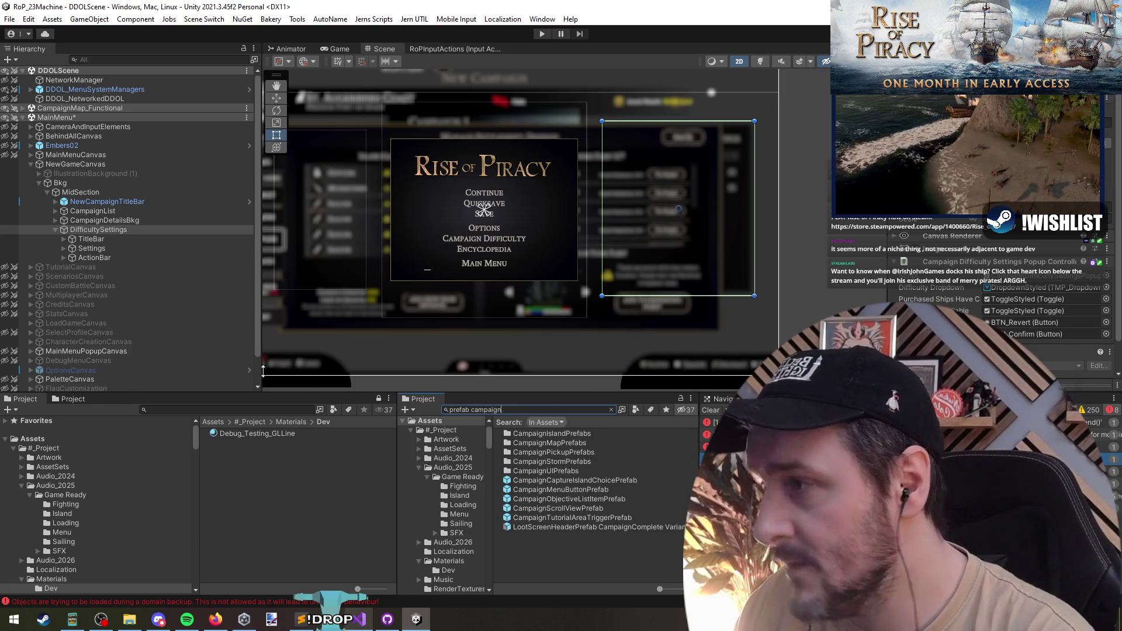
left_click_drag(95, 232, 578, 476)
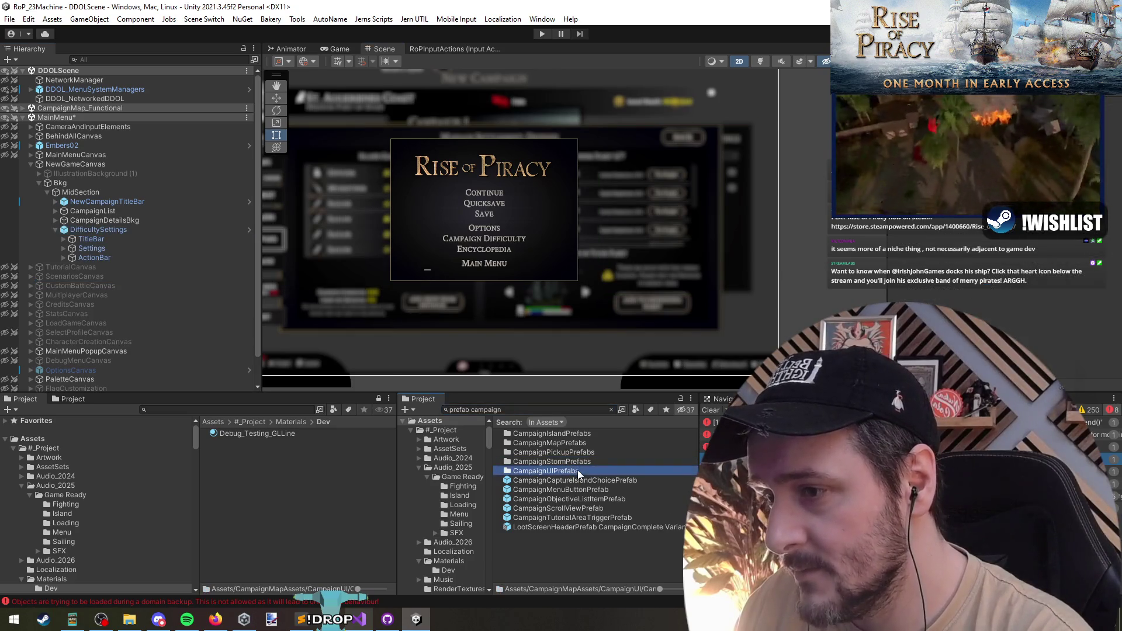
double_click(558, 463)
scroll(568, 496, "down", 5)
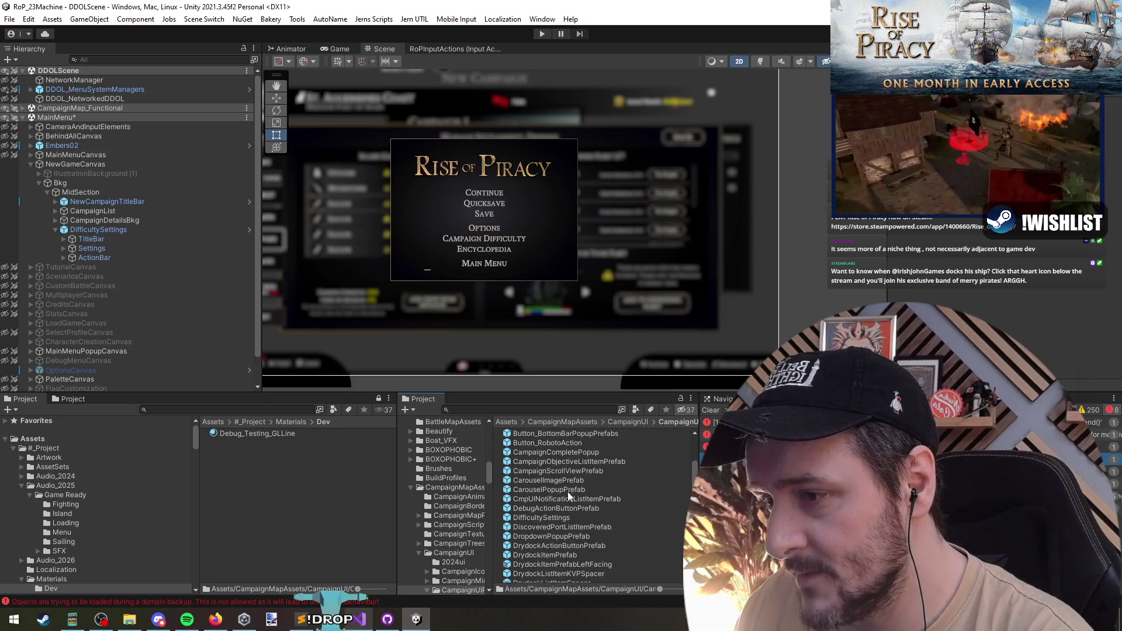
Rename the new prefab DifficultySettingsPopupPrefab, then unload the MainMenu scene
key("F2")
key("End")
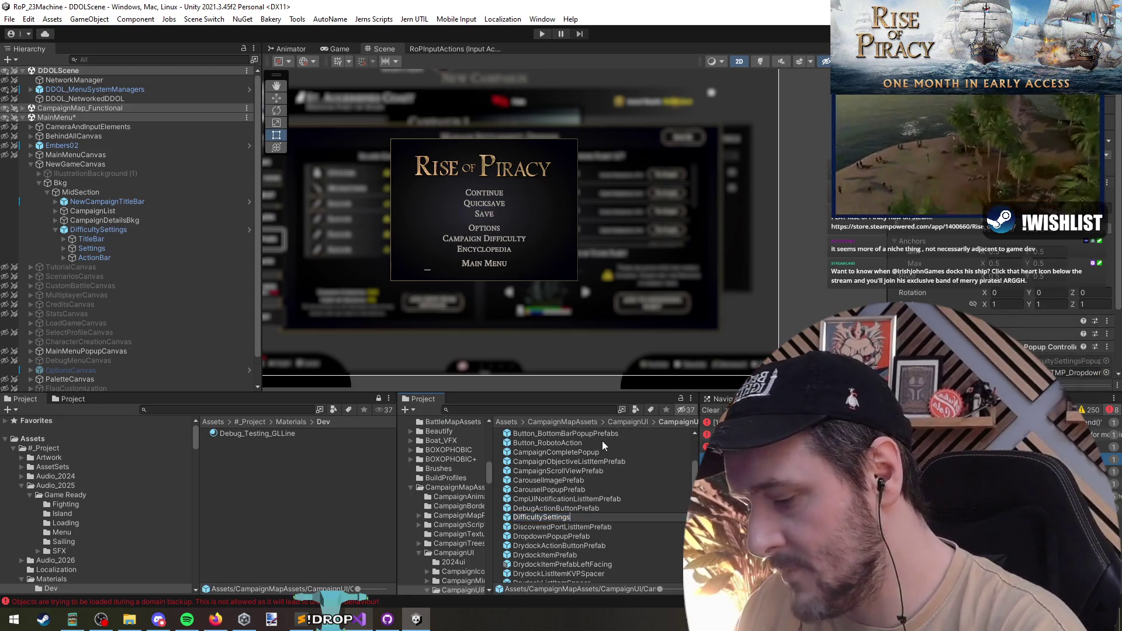
type("PopupPrefab")
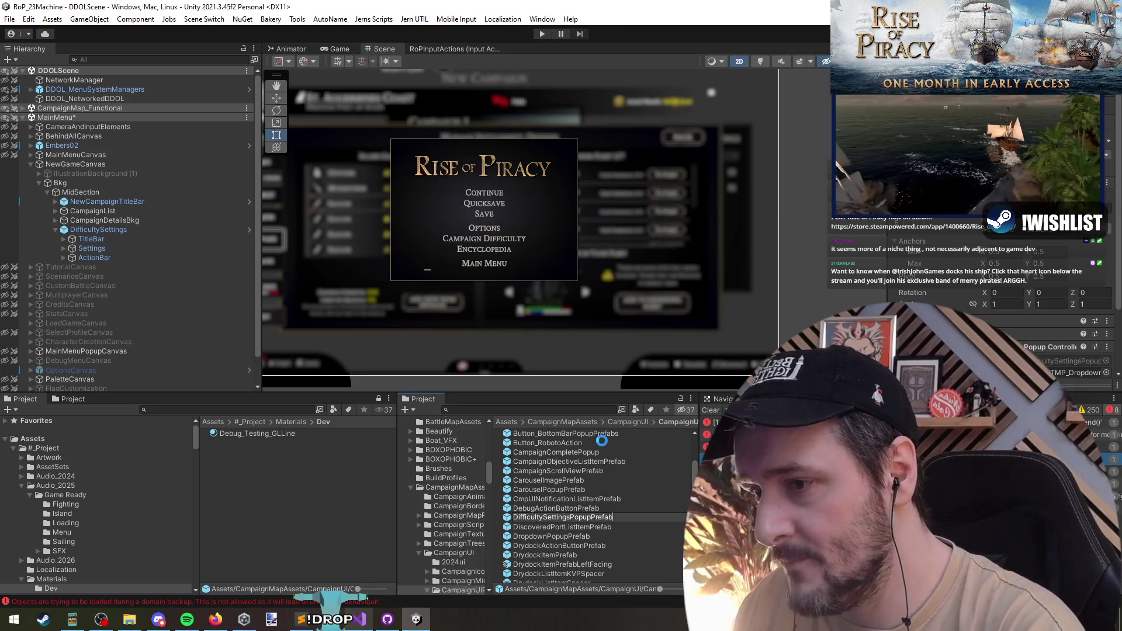
key("Return")
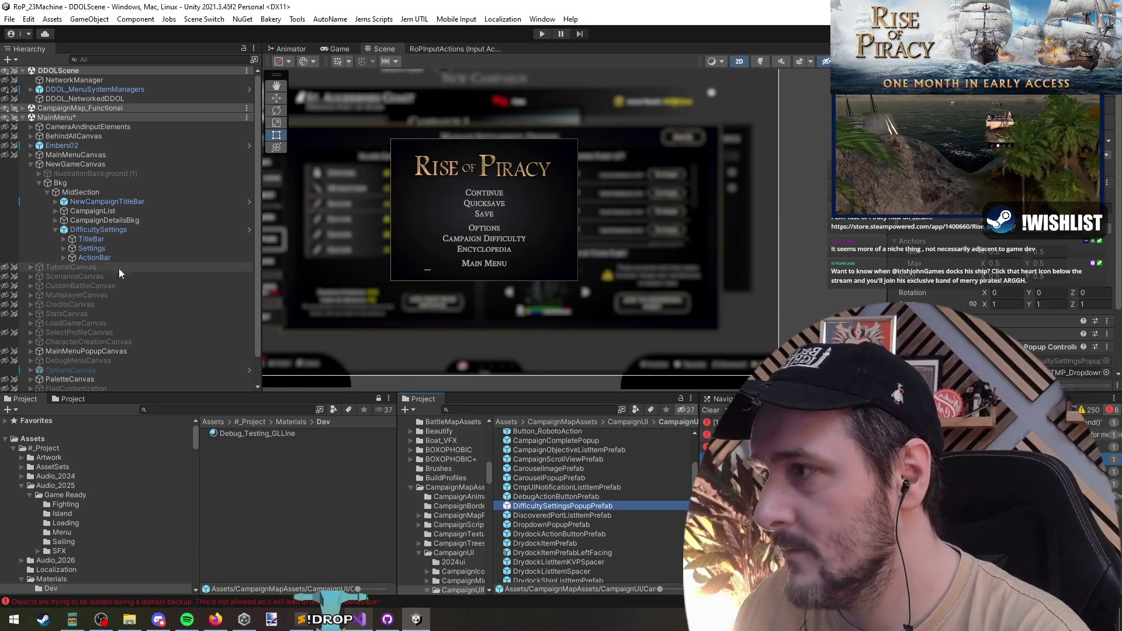
right_click(83, 116)
left_click(122, 183)
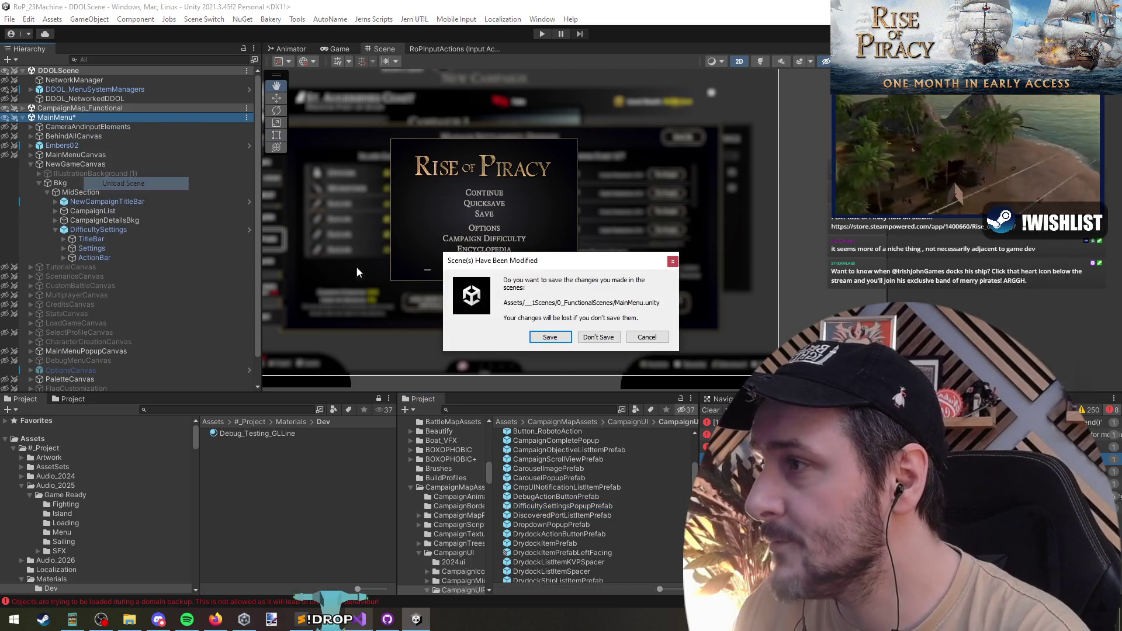
Save the MainMenu changes and select the pause menu's MenuCanvas in the campaign scene
left_click(549, 337)
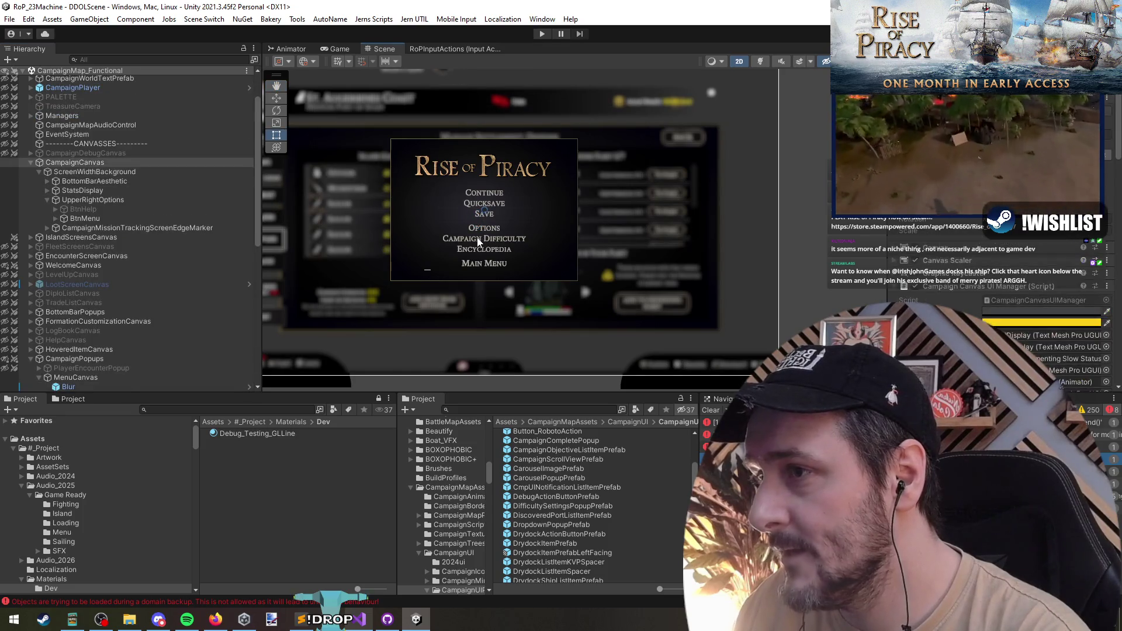
left_click(478, 240)
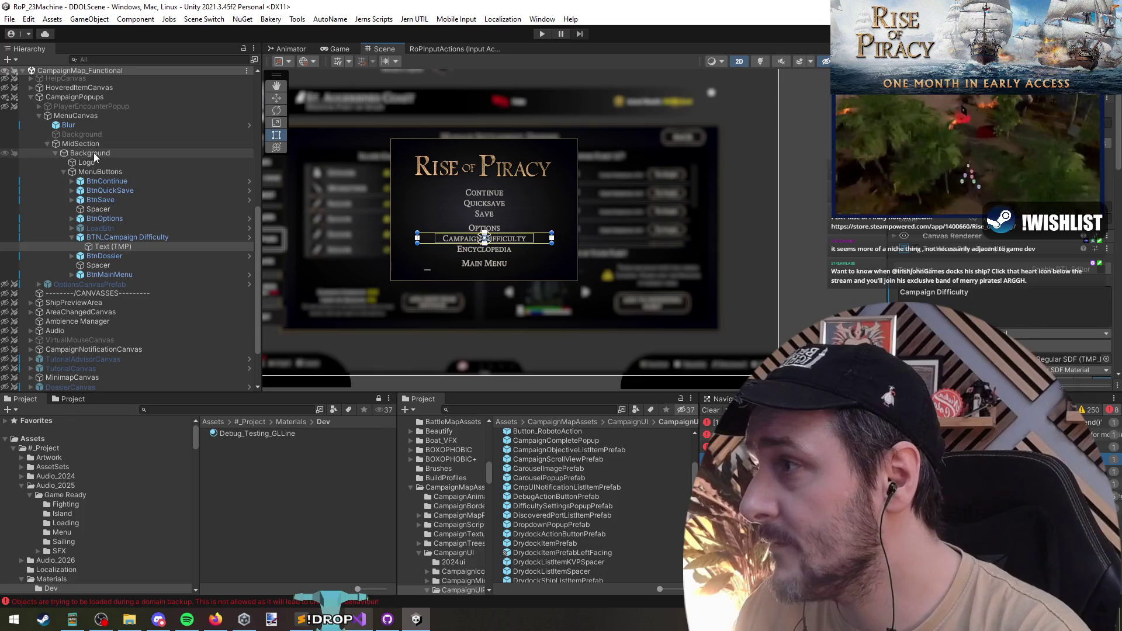
left_click(88, 144)
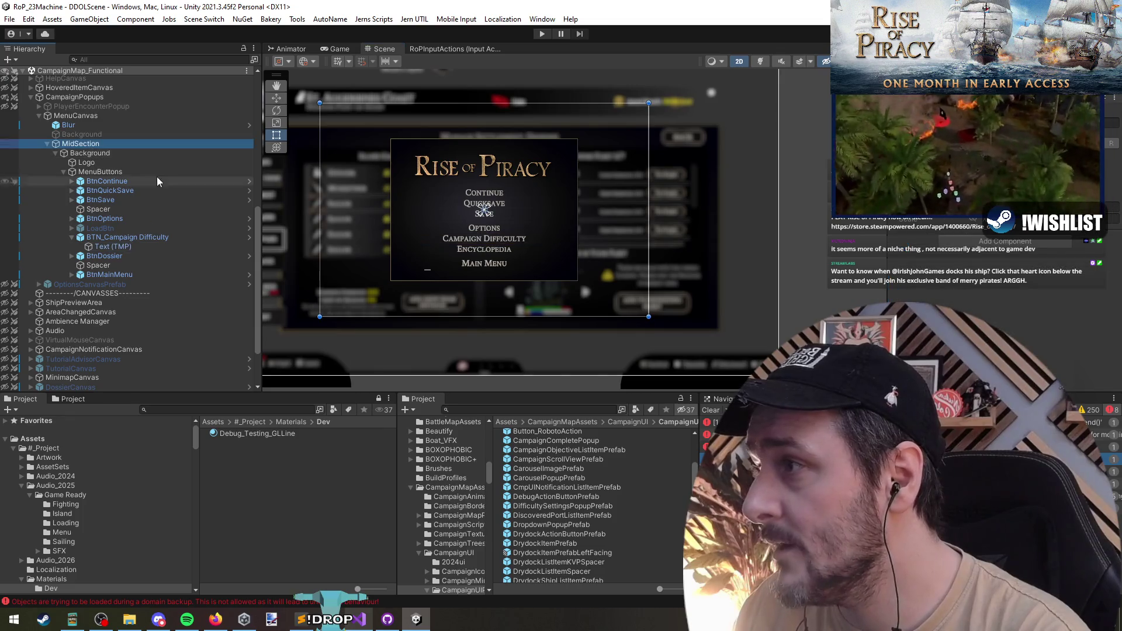
left_click(80, 116)
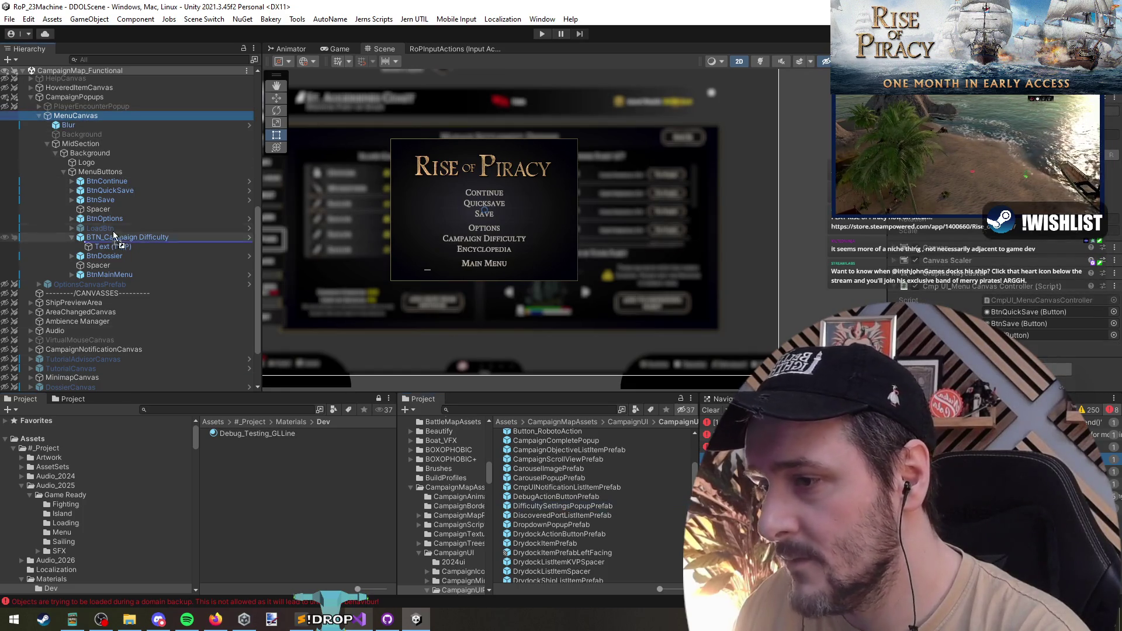
Nest DifficultySettingsPopupPrefab under MidSection and set its anchor preset to middle-center
left_click_drag(79, 123, 79, 119)
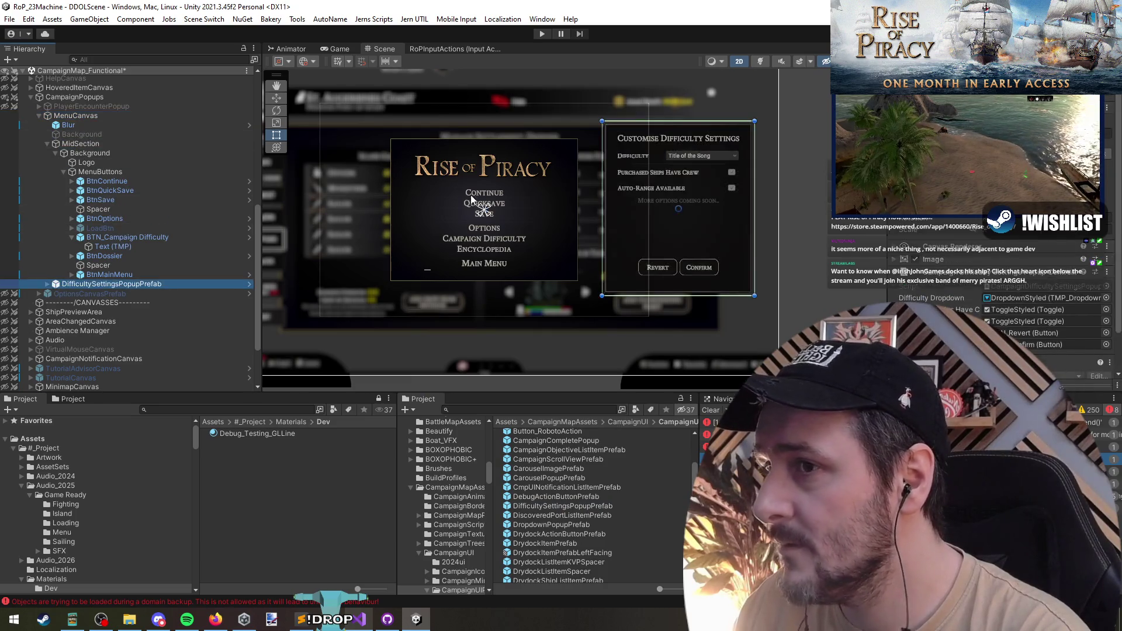
scroll(569, 230, "up", 3)
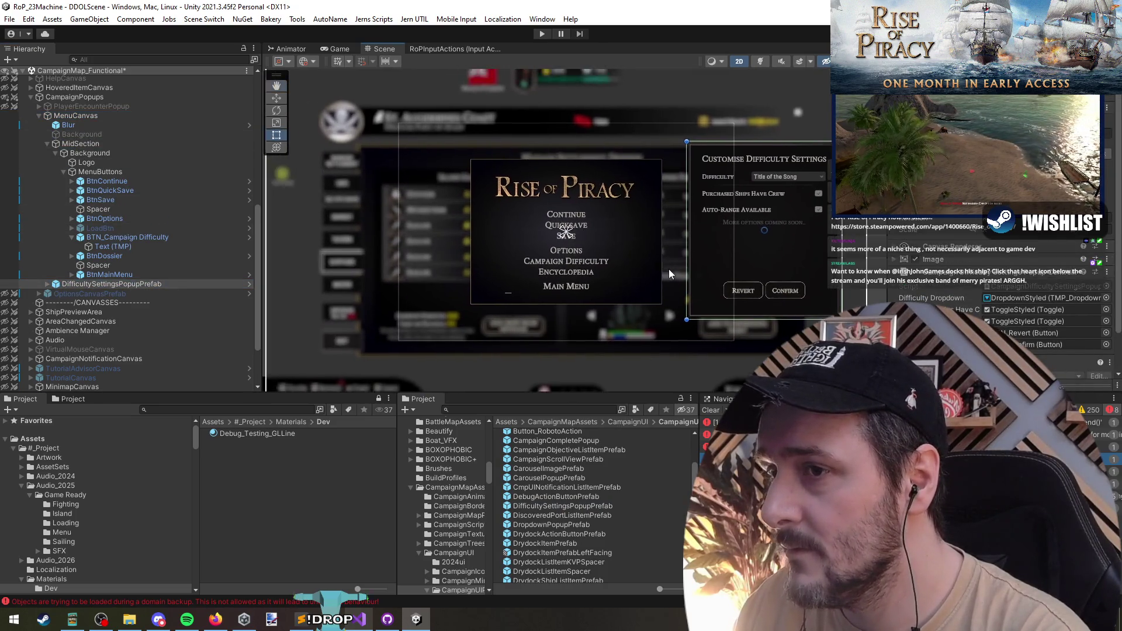
scroll(640, 268, "down", 5)
scroll(626, 276, "up", 2)
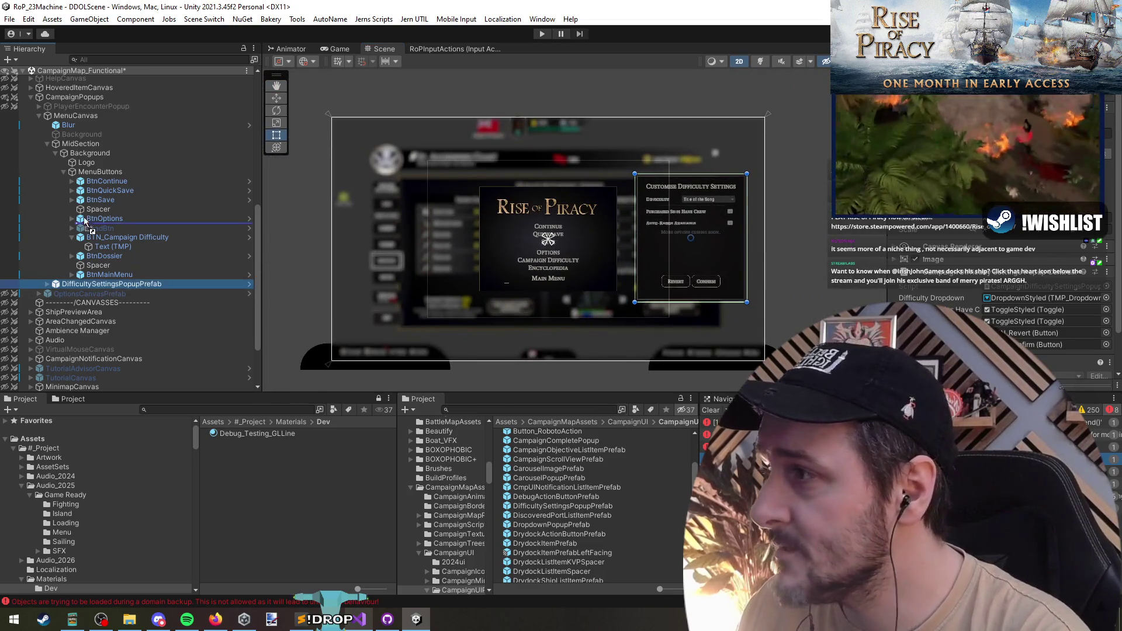
left_click_drag(88, 284, 80, 144)
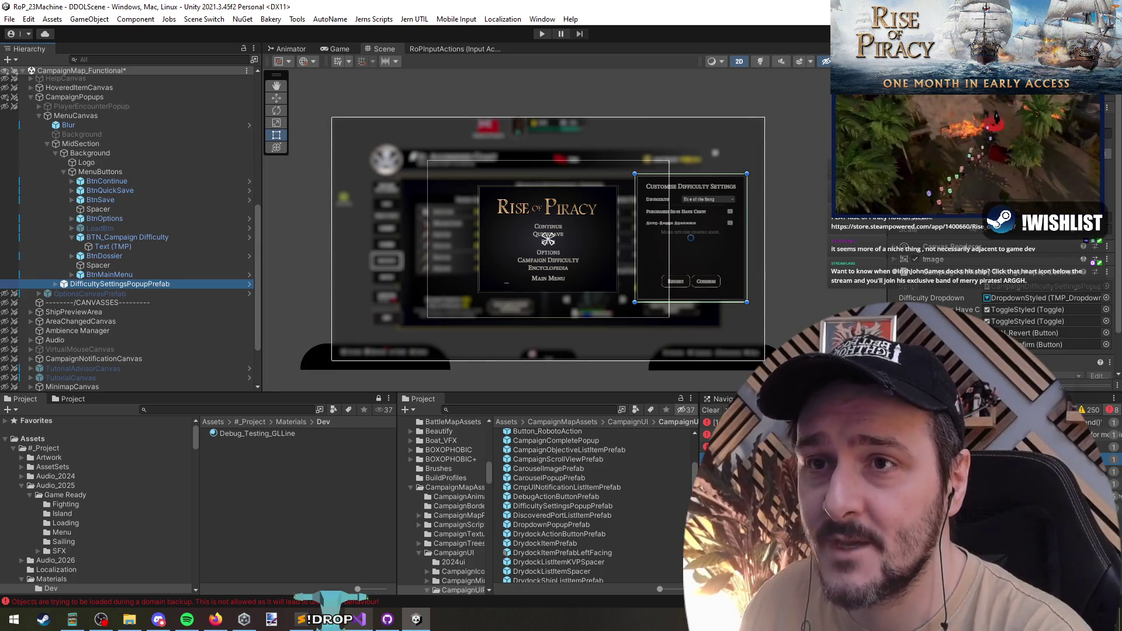
left_click(1045, 326)
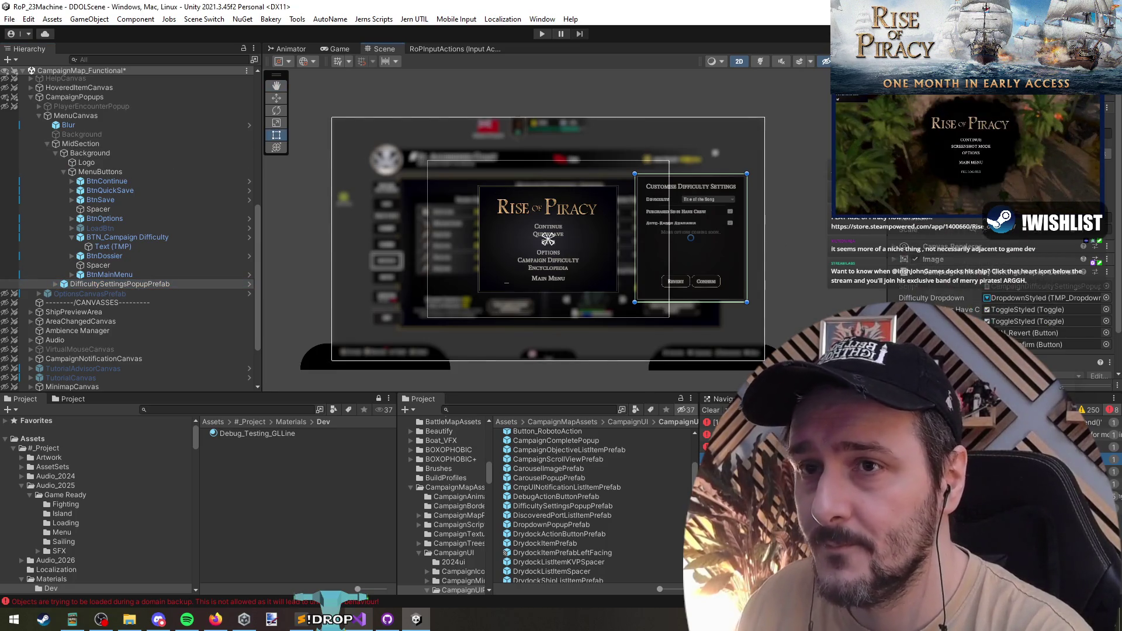
left_click(980, 260, "alt")
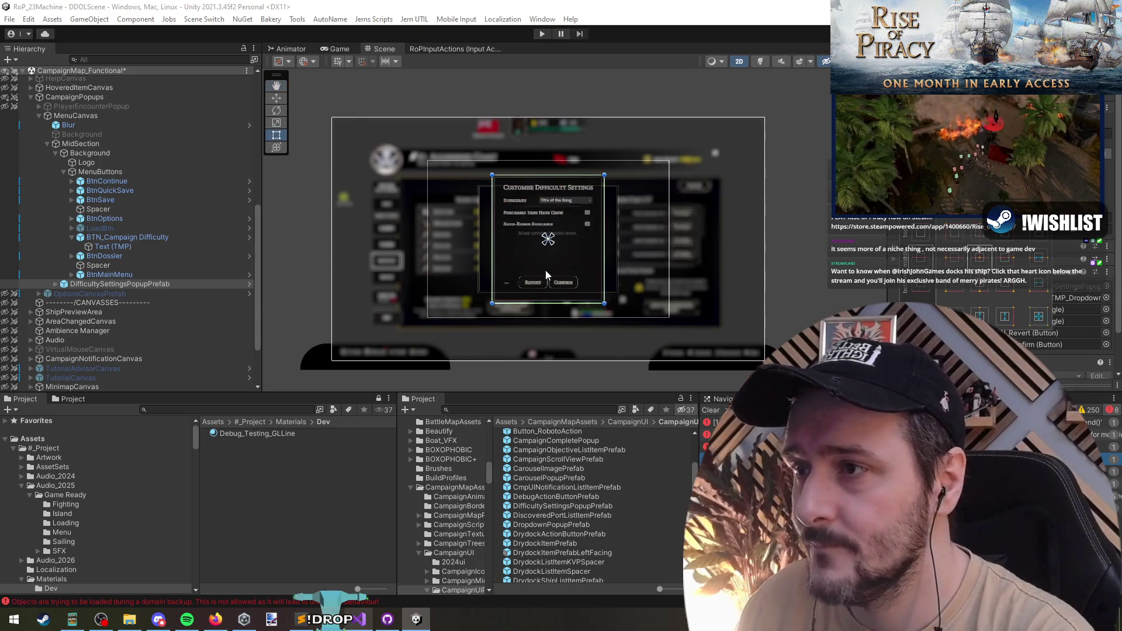
scroll(526, 240, "up", 3)
scroll(535, 244, "down", 2)
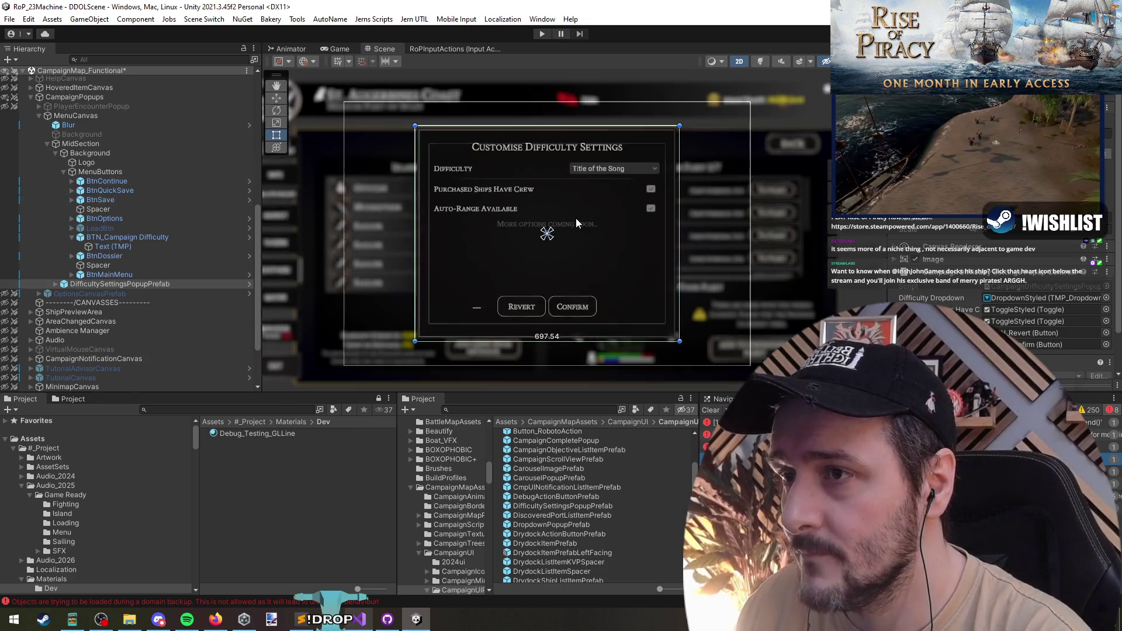
scroll(576, 219, "up", 2)
scroll(571, 246, "down", 1)
scroll(571, 249, "up", 1)
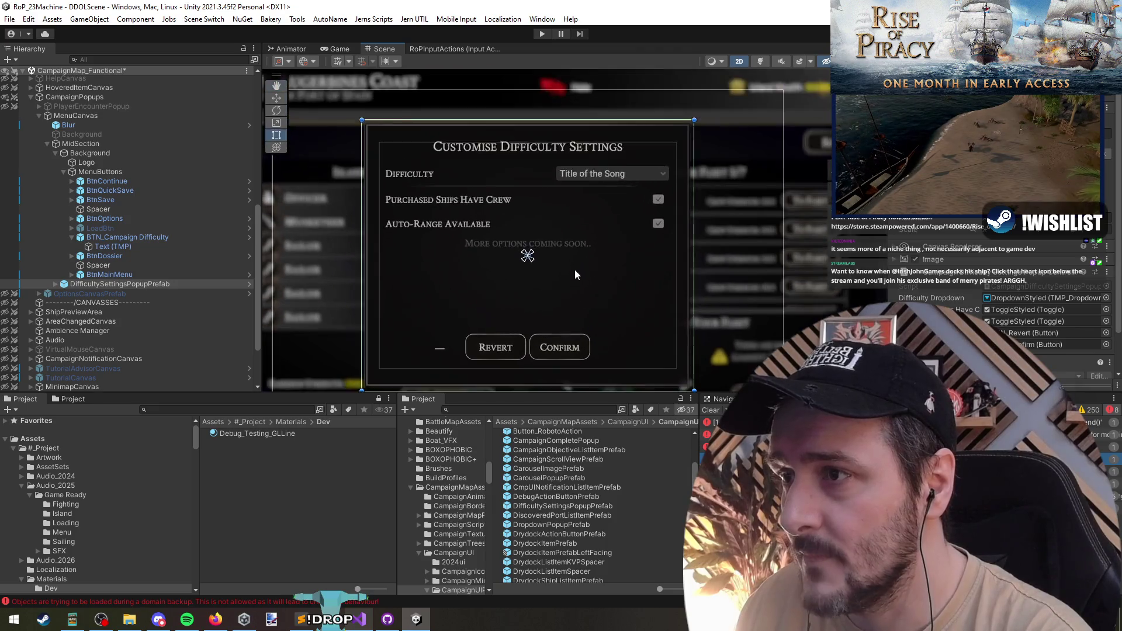
key("alt+Tab")
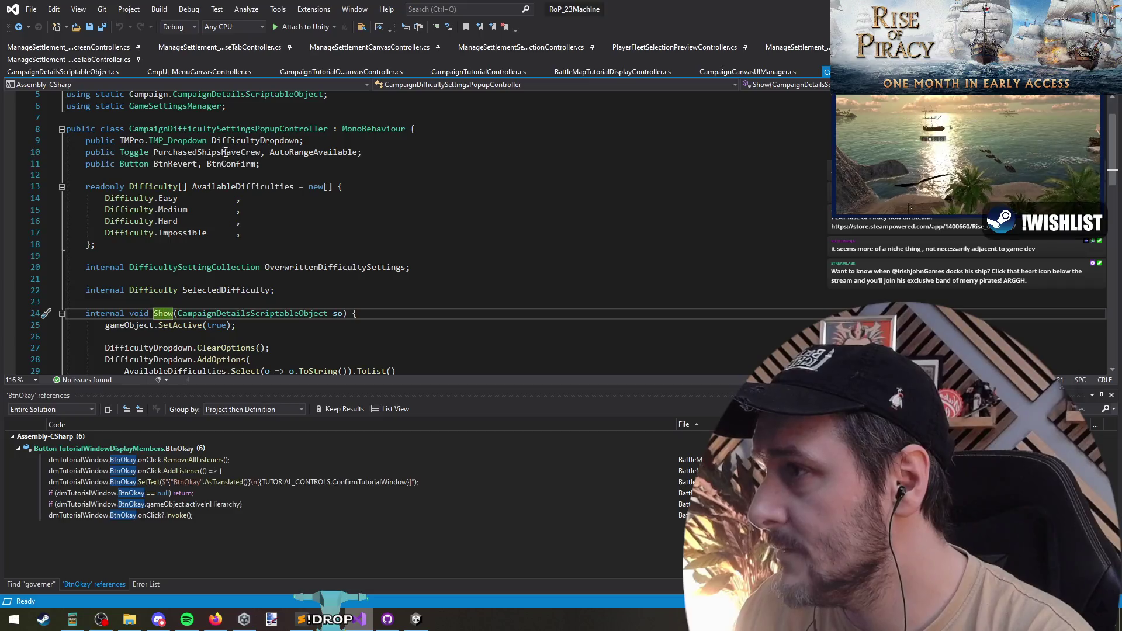
scroll(298, 235, "up", 3)
Retype the DifficultySettingsPopup field as CampaignDifficultySettingsPopupController on its own line in CmpUI_MenuCanvasController
key("ctrl+Tab")
key("ctrl+Tab")
key("ctrl+Tab")
key("ctrl+Tab")
left_click(204, 246)
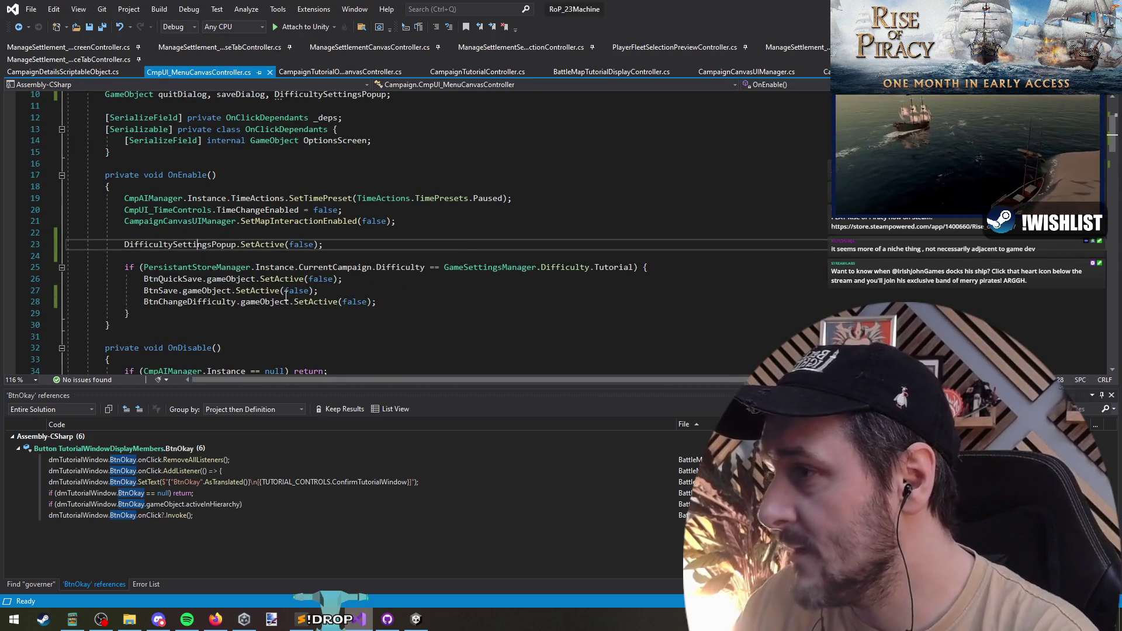
key("F12")
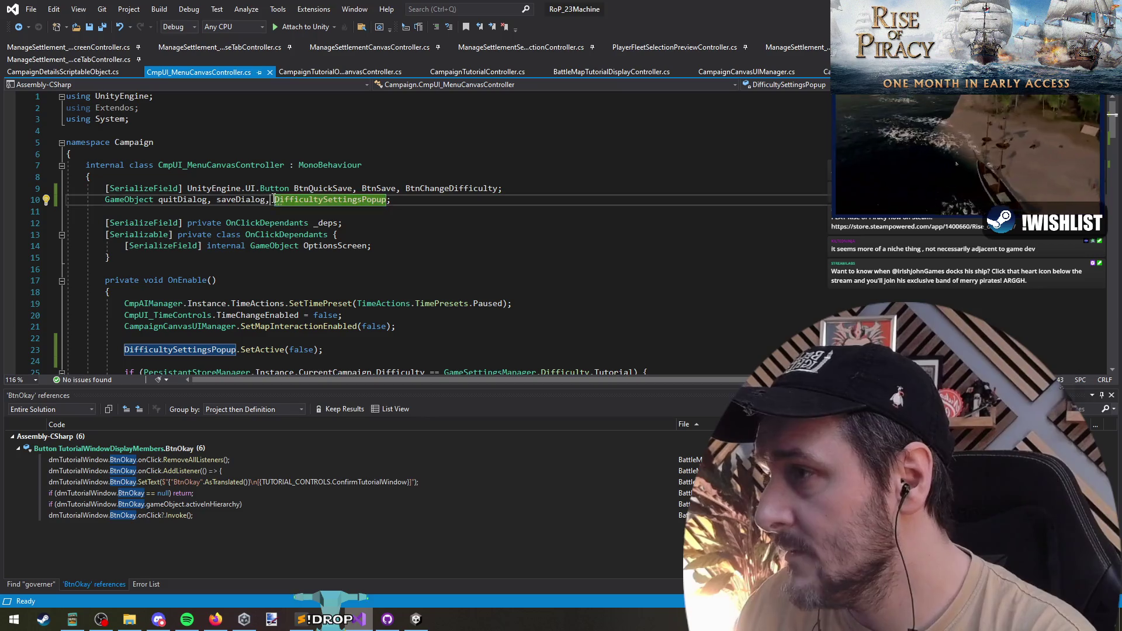
key("Left")
key("Return")
key("Return")
left_click(315, 223)
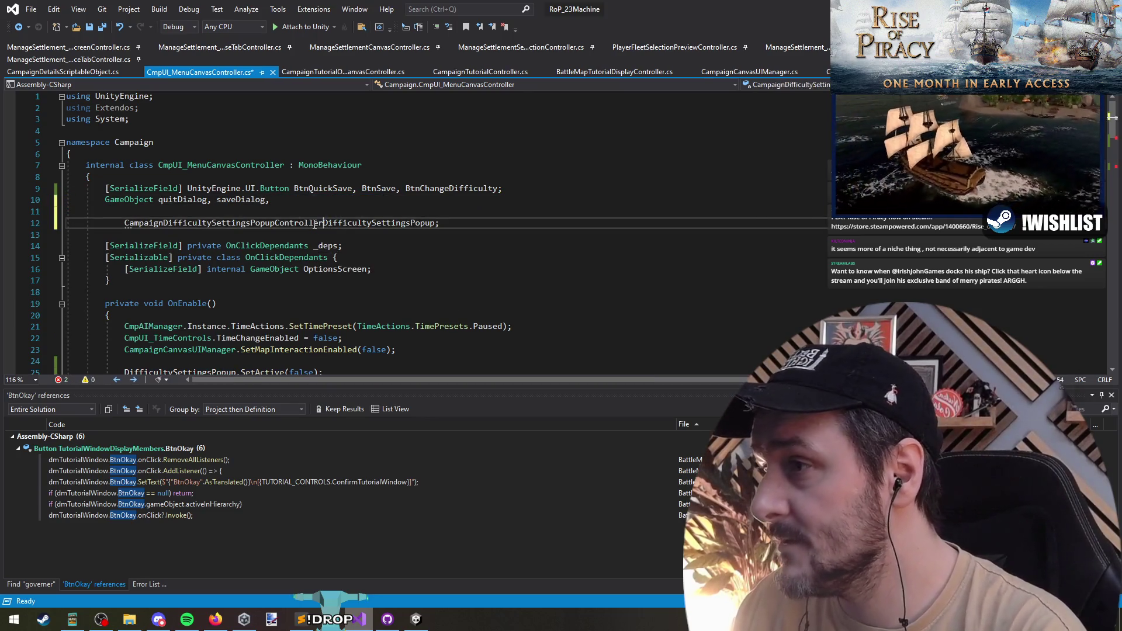
key("Up")
key("ctrl+shift+l")
key("Up")
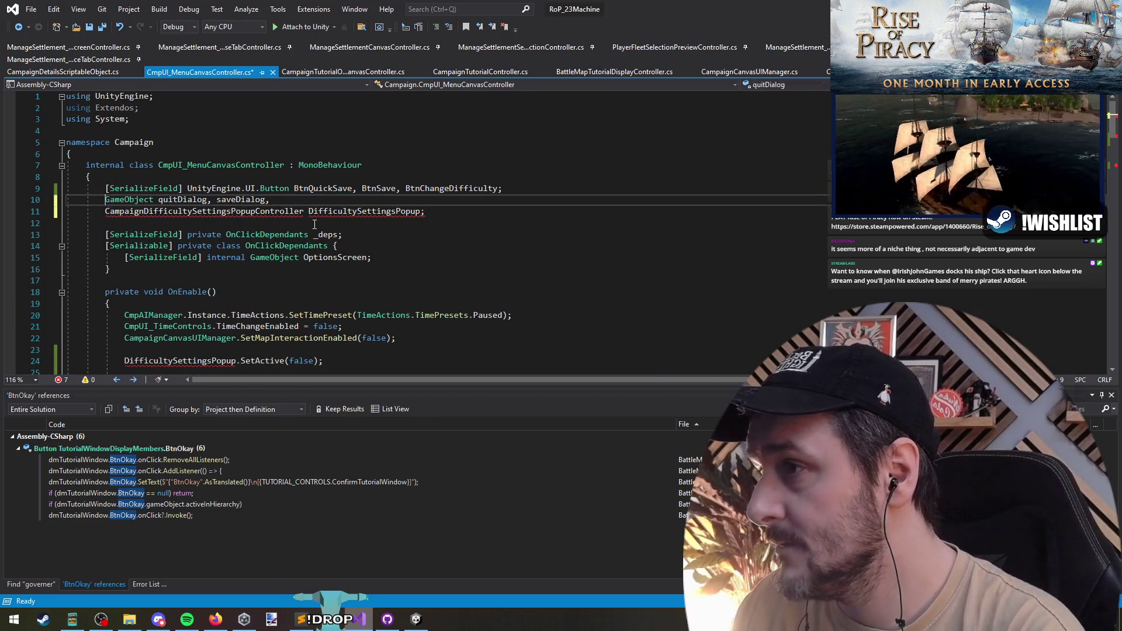
type(";")
key("Return")
Mark the DifficultySettingsPopup field with the [SerializeField] attribute
double_click(310, 223)
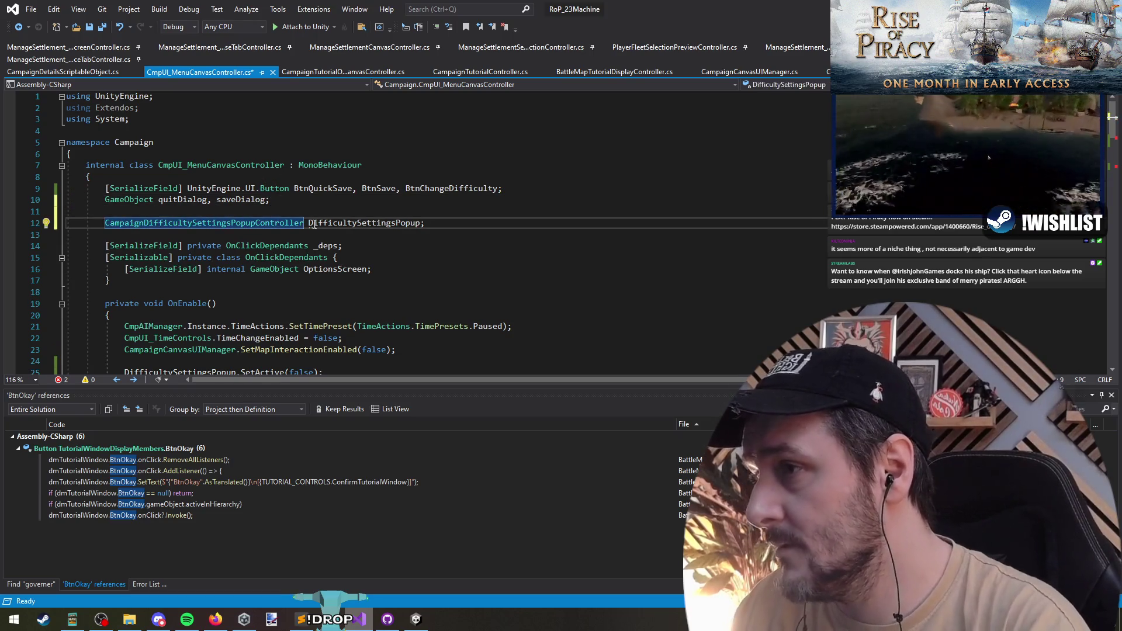
double_click(354, 224)
left_click(143, 190)
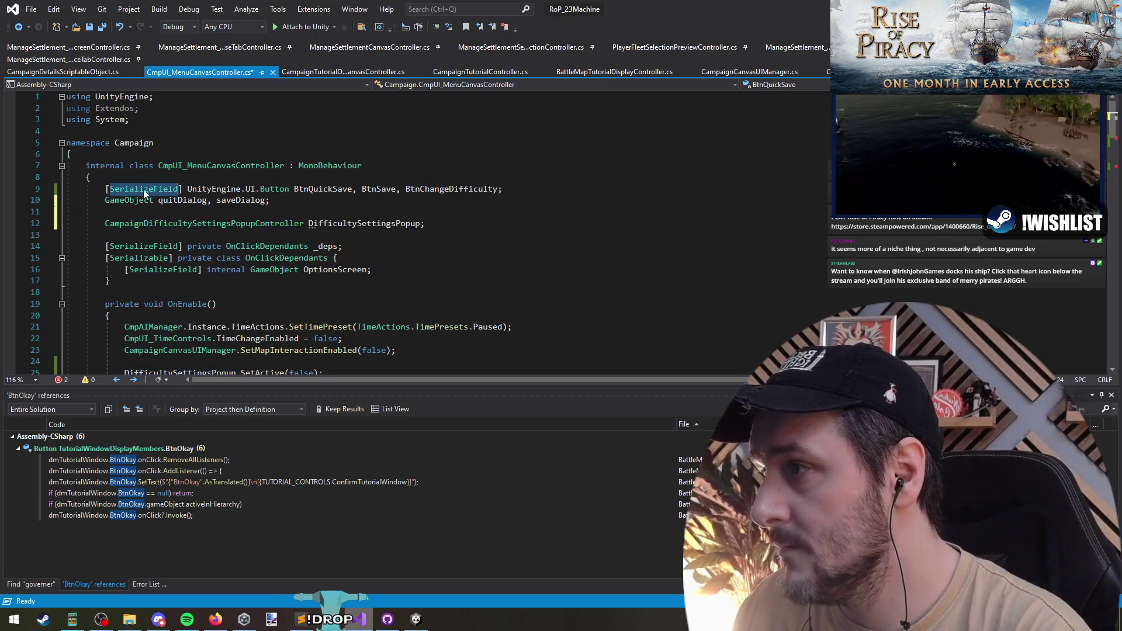
key("ctrl+c")
key("Down")
key("Down")
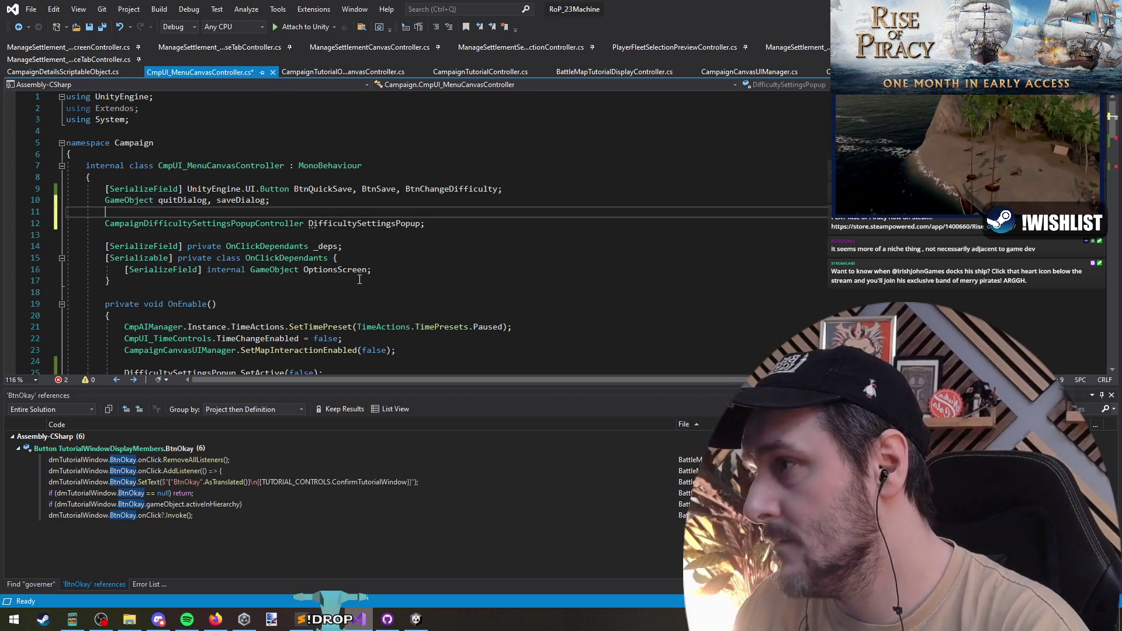
key("ctrl+v")
key("Delete")
Replace SetActive(false) with DifficultySettingsPopup.Hide() in OnEnable and copy that line
right_click(175, 201)
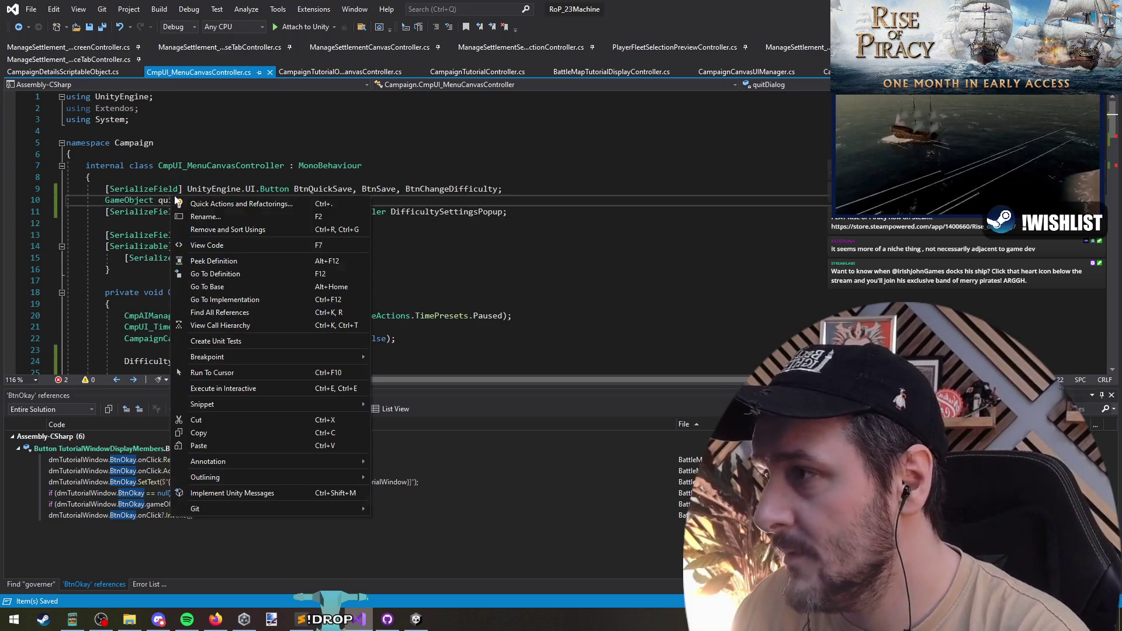
left_click(246, 316)
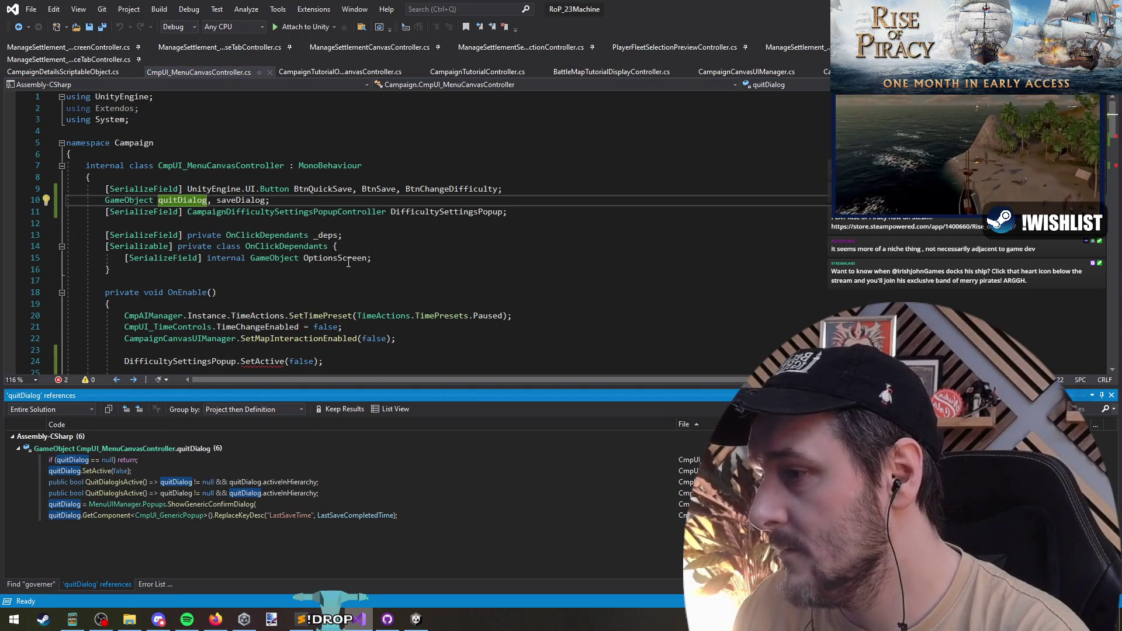
left_click(406, 211)
scroll(351, 255, "down", 2)
left_click(247, 294)
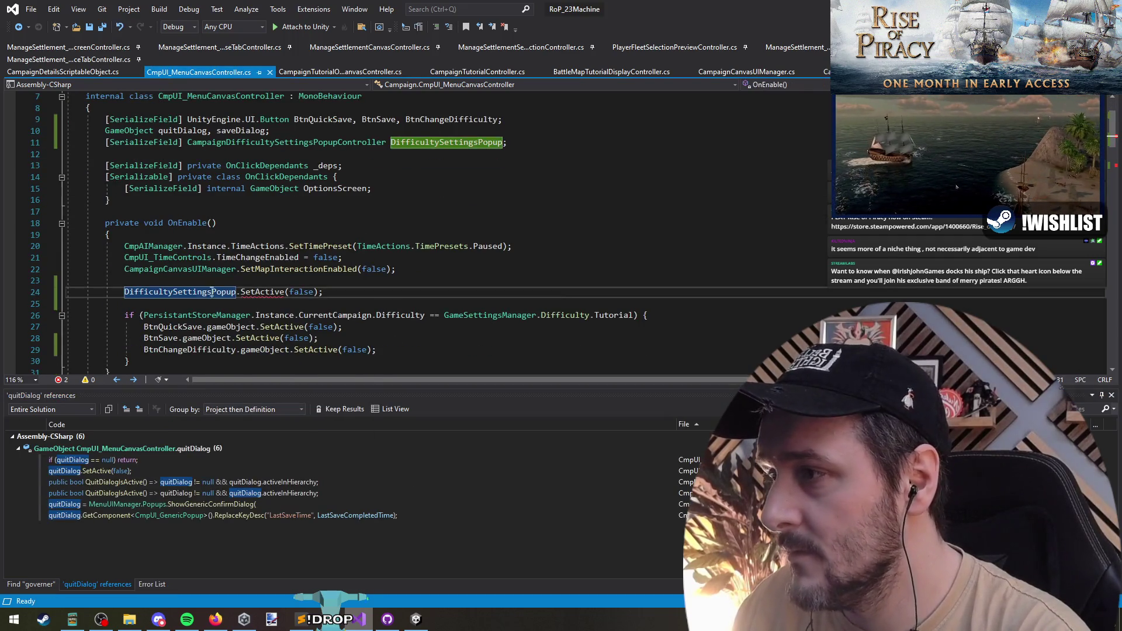
double_click(262, 291)
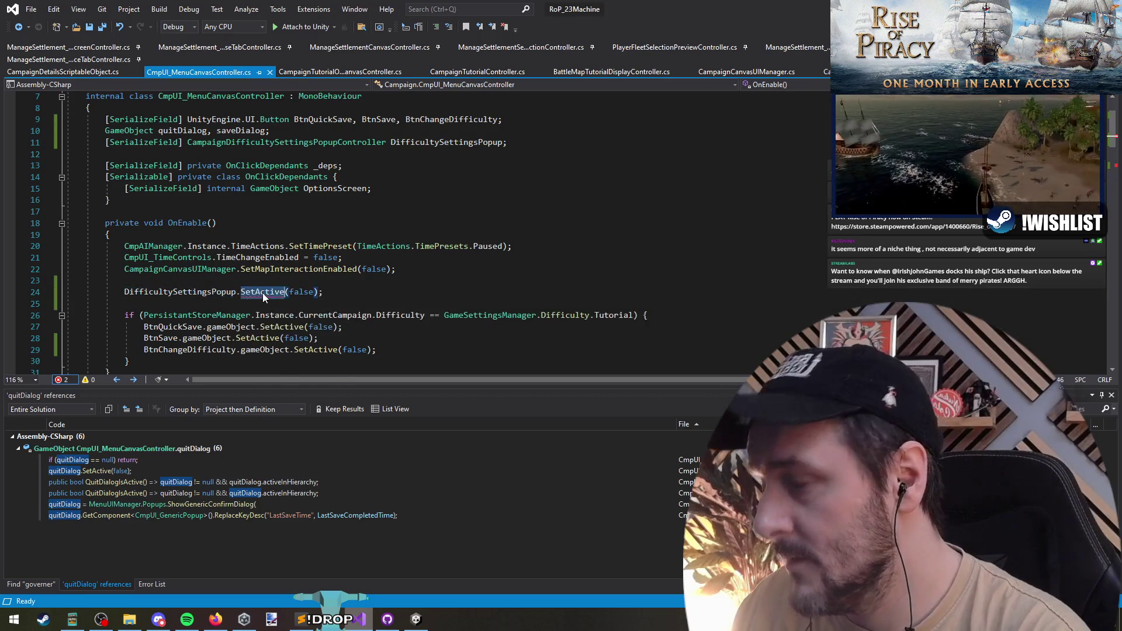
type("hid")
type("e")
key("Tab")
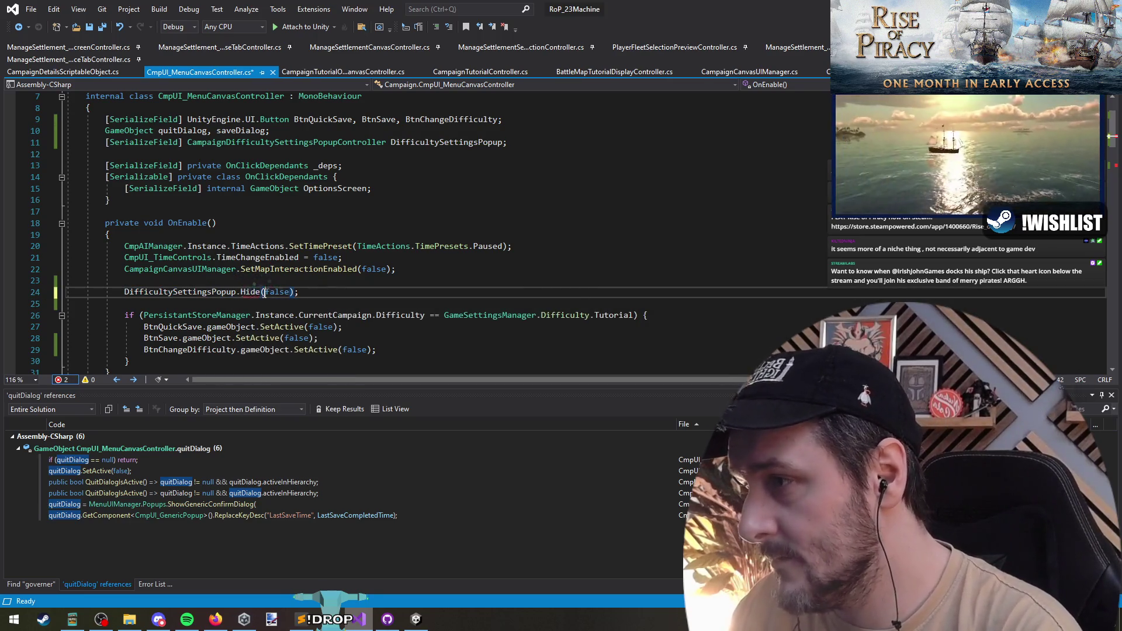
key("Delete")
key("Delete")
key("Delete")
left_click(263, 299)
triple_click(204, 296)
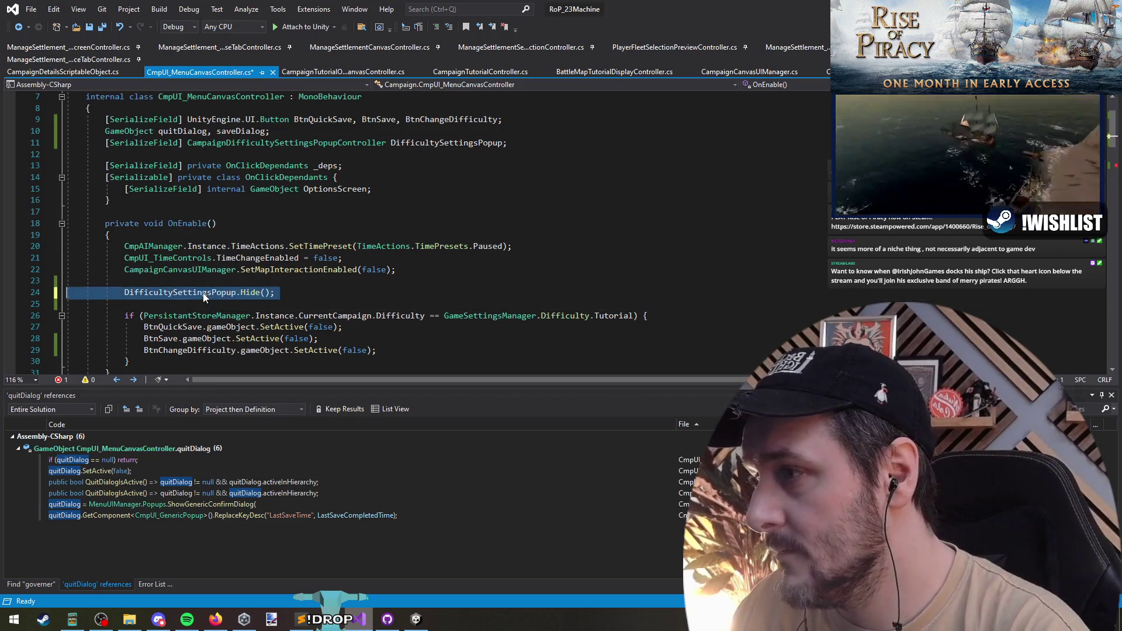
scroll(209, 325, "down", 5)
left_click(188, 223)
scroll(195, 325, "down", 1)
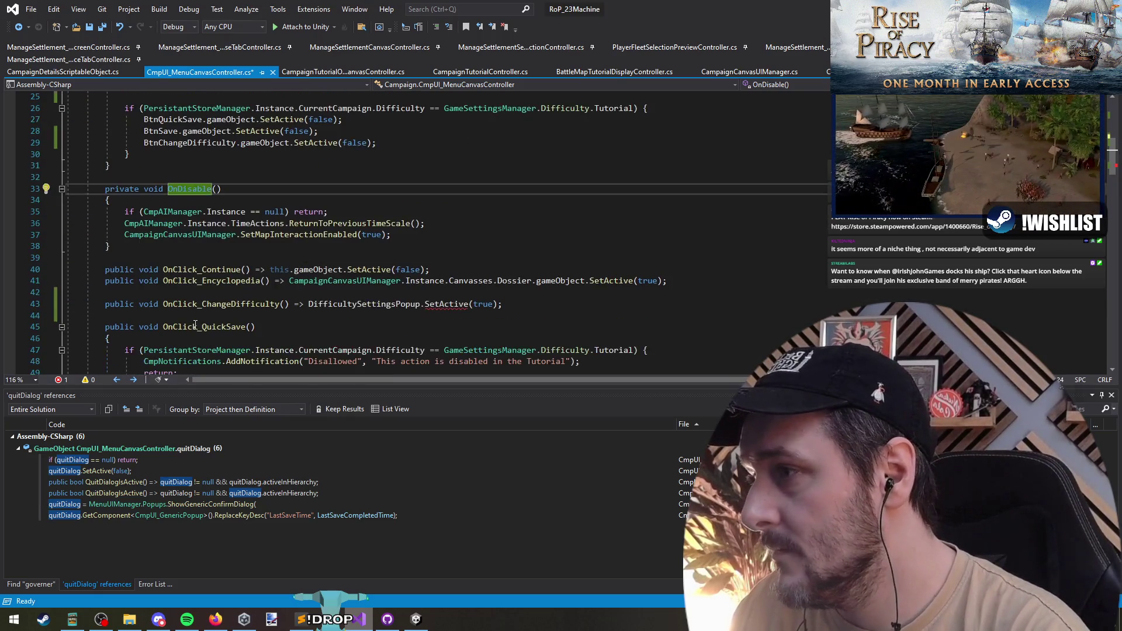
Swap OnClick_ChangeDifficulty's SetActive(true) for the pasted popup line and strip Hide for a new call
left_click(447, 303)
left_click(254, 304)
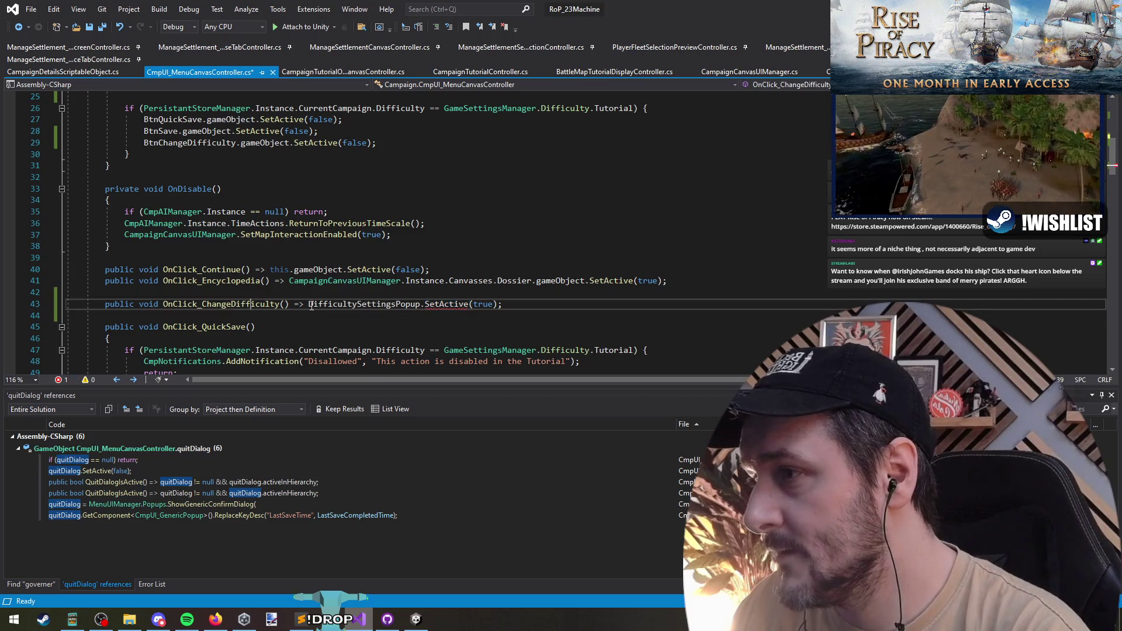
key("shift+End")
key("Delete")
key("Return")
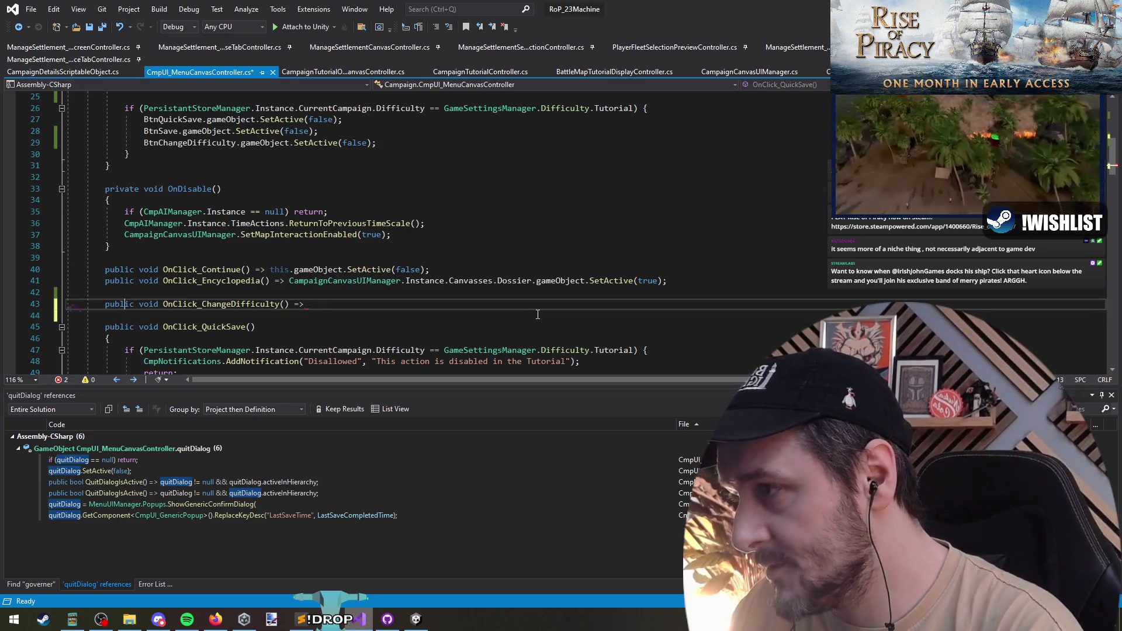
key("ctrl+v")
key("Up")
key("shift+Home")
key("BackSpace")
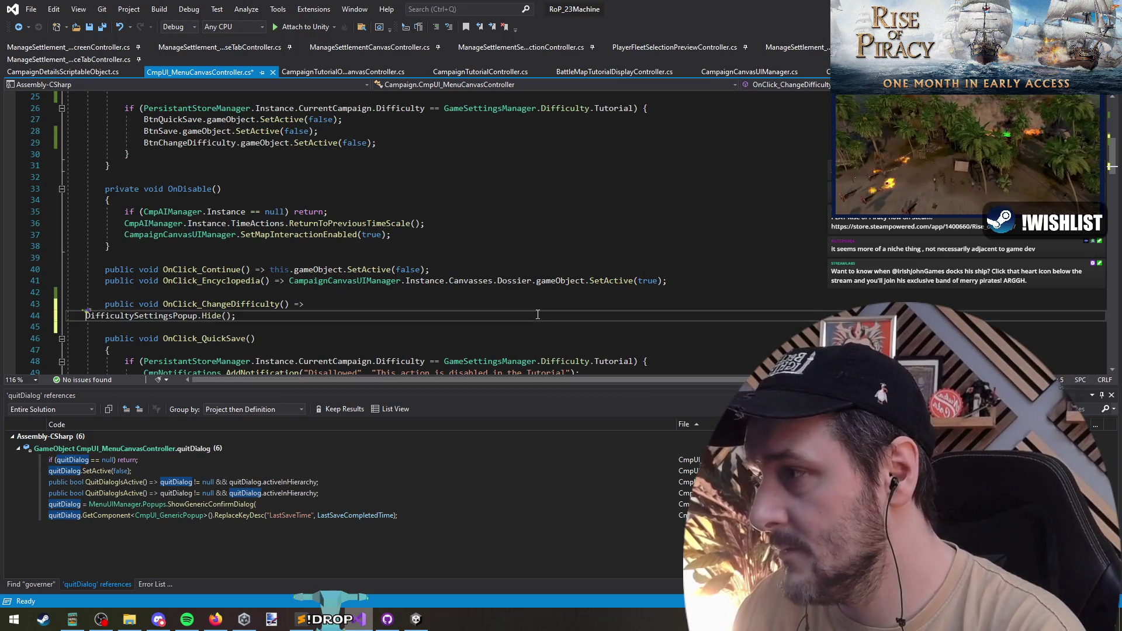
key("Down")
key("Delete")
key("ctrl+z")
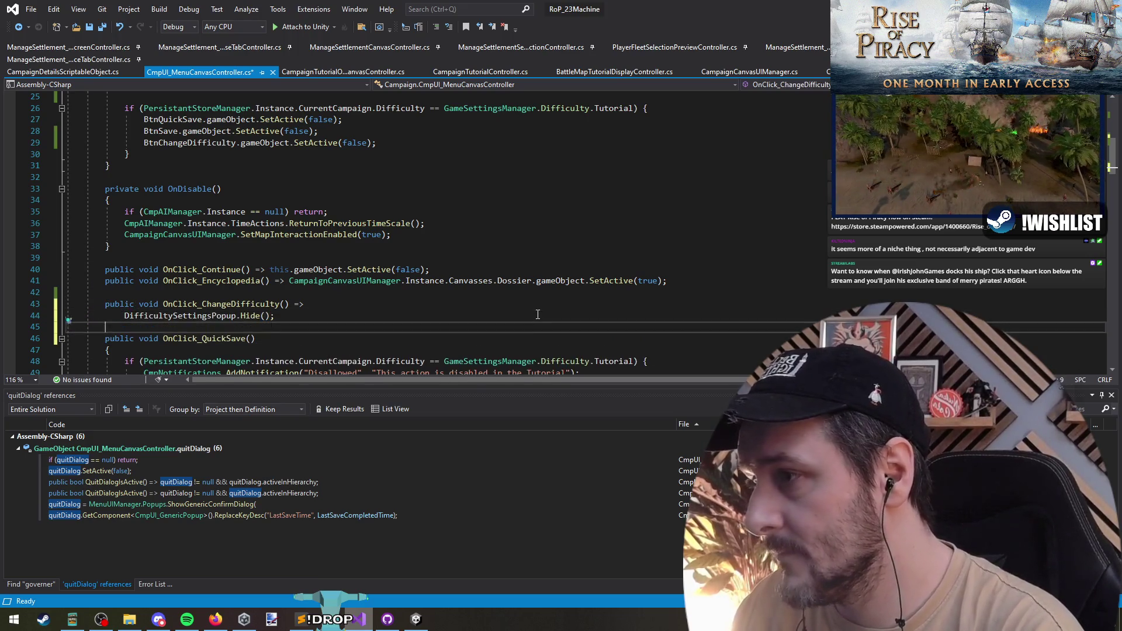
key("BackSpace")
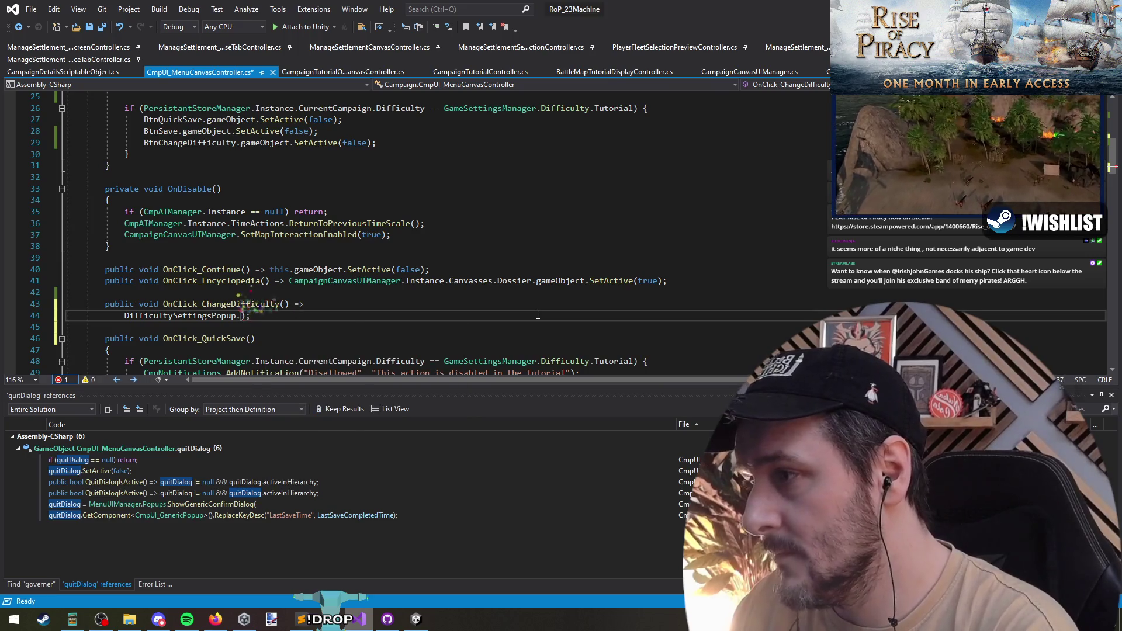
type("Show(")
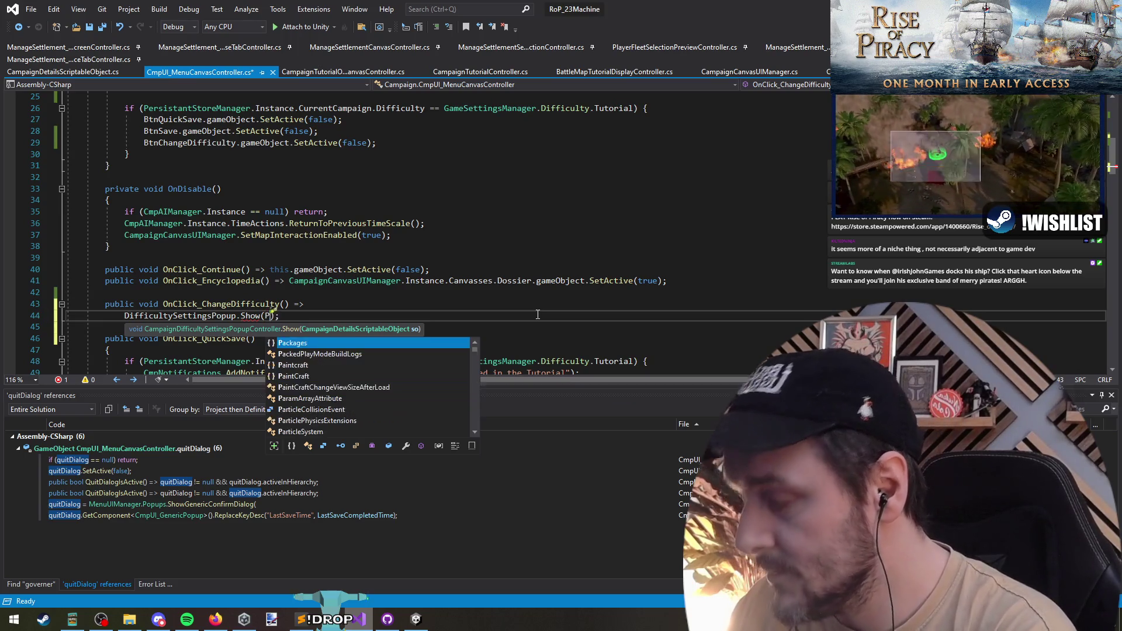
type("PersistantStoreManager.insta.")
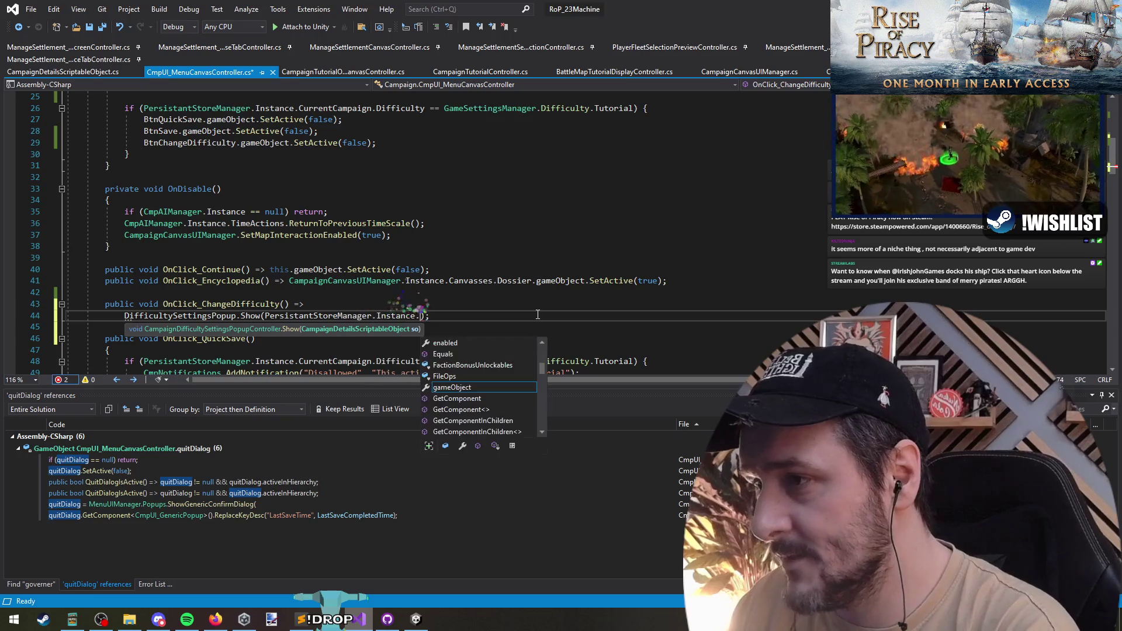
type("camp")
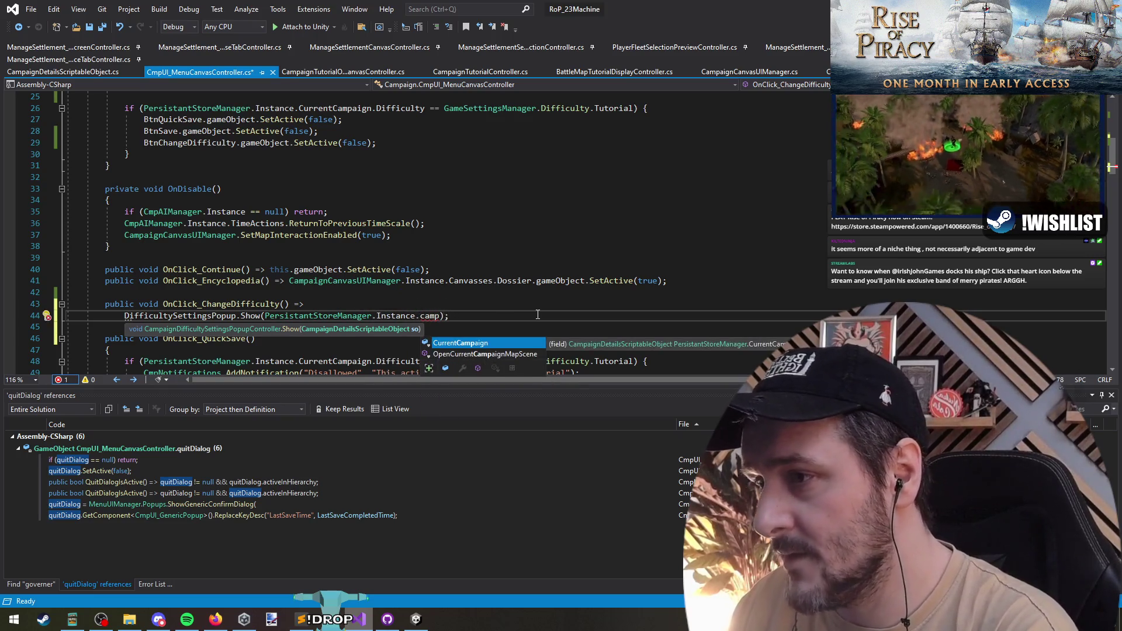
Complete DifficultySettingsPopup.Show(PersistantStoreManager.Instance.CurrentCampaign) and jump to Show's definition
key("Tab")
key("Down")
left_click(284, 304)
key("Down")
key("Down")
left_click(179, 315)
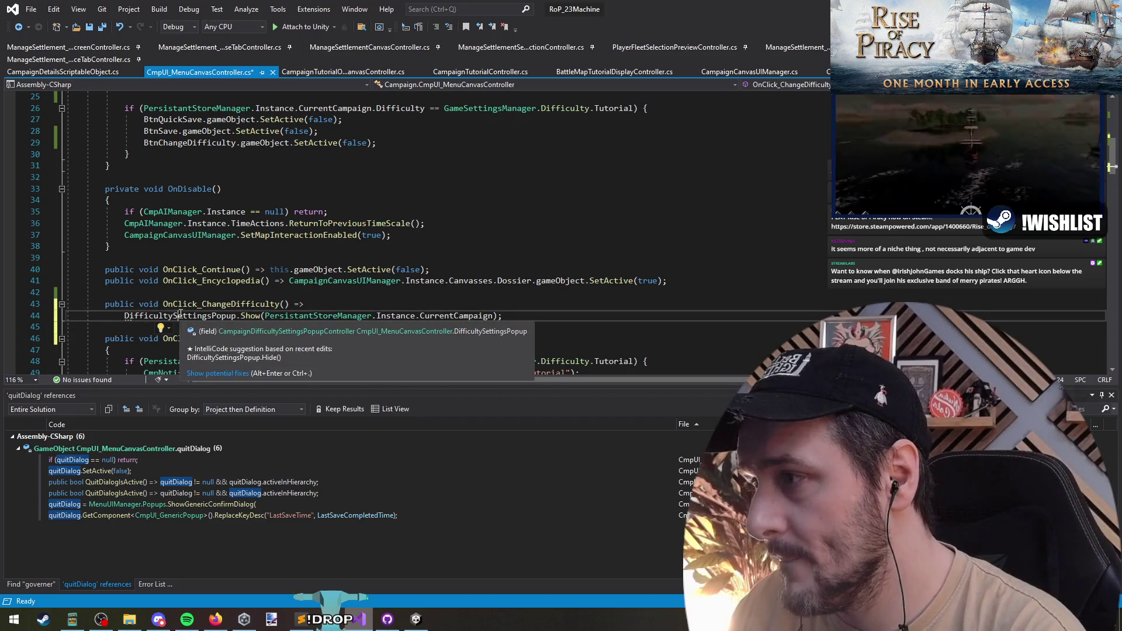
left_click(441, 306)
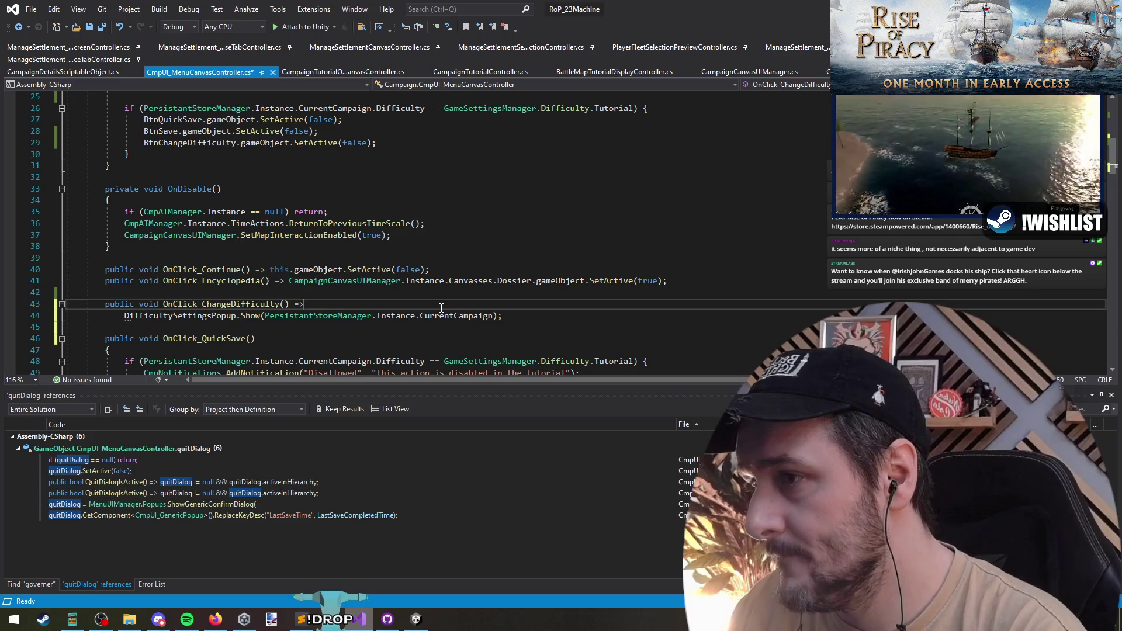
left_click(251, 316)
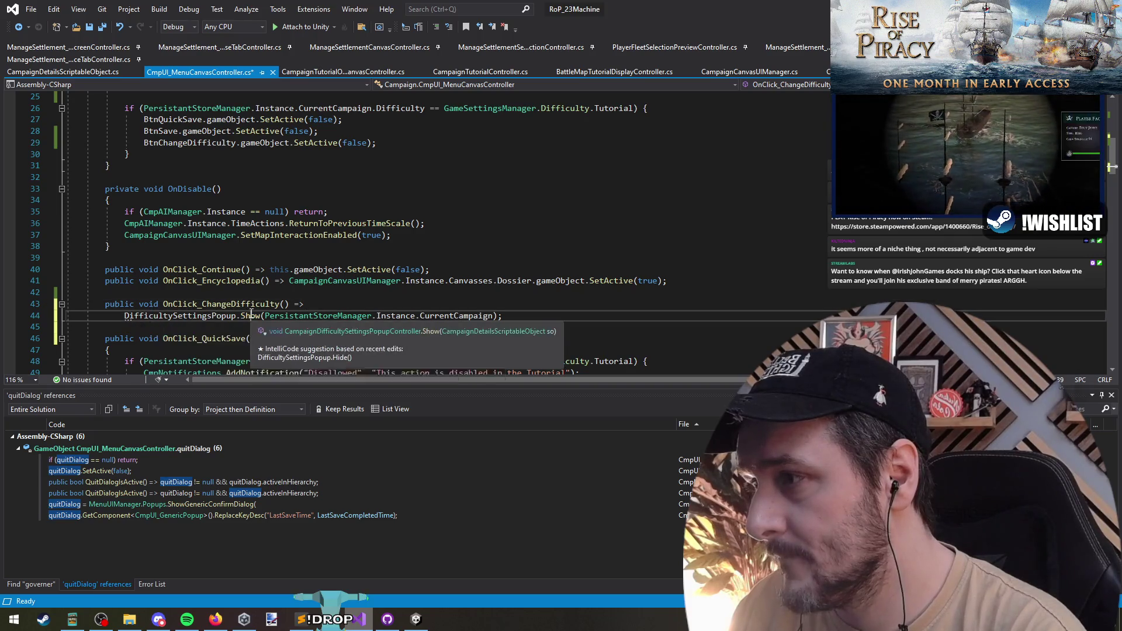
key("F12")
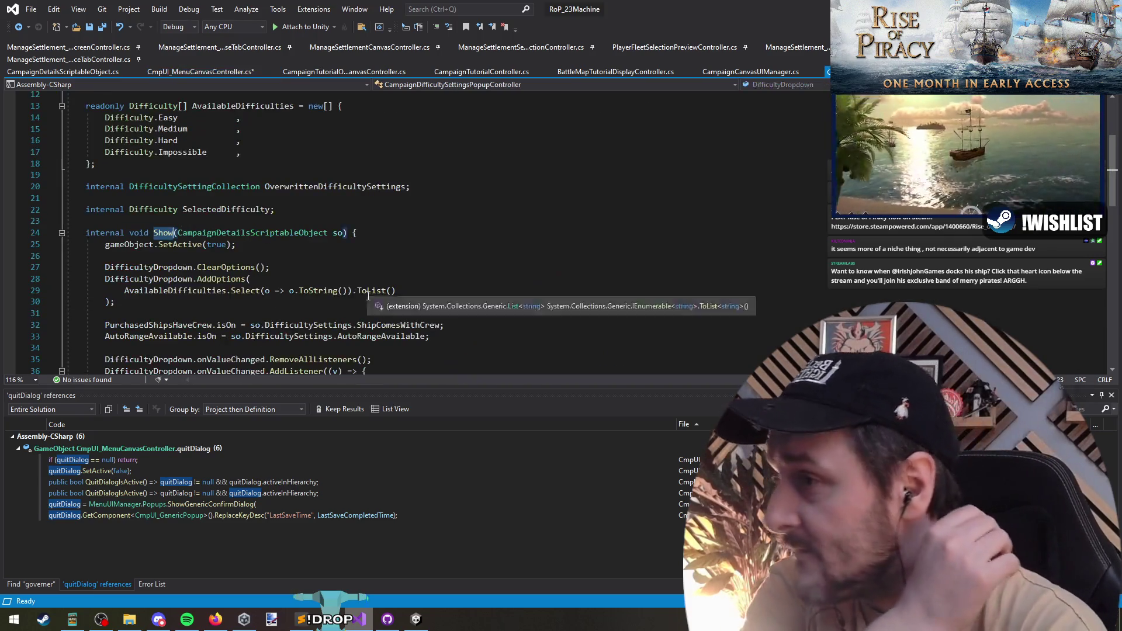
scroll(299, 229, "down", 2)
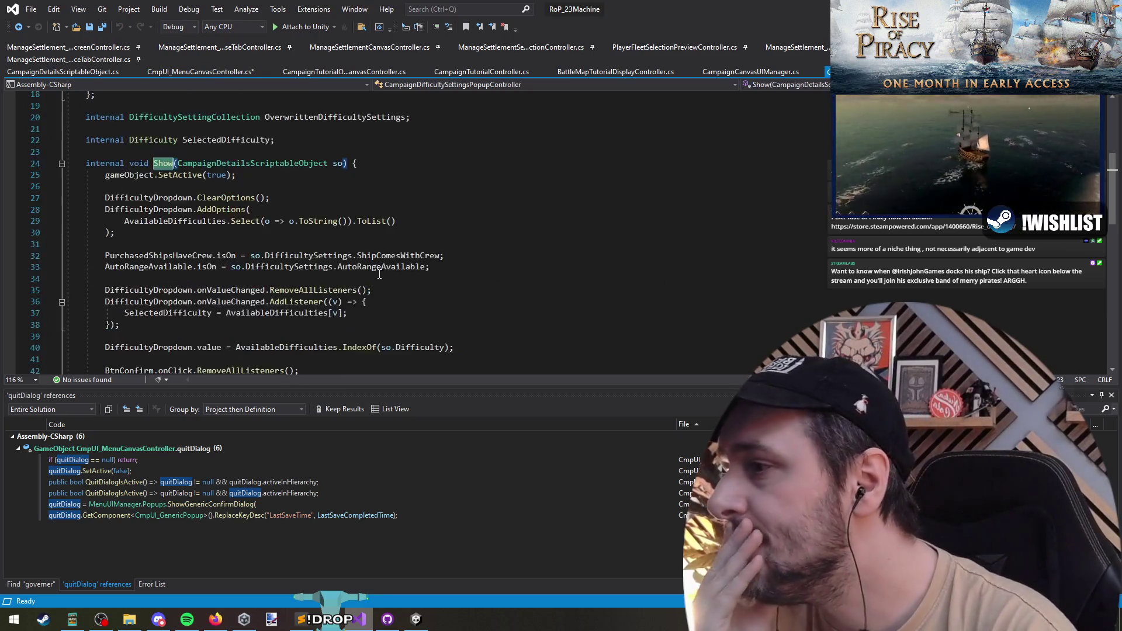
scroll(333, 263, "down", 2)
scroll(367, 301, "down", 1)
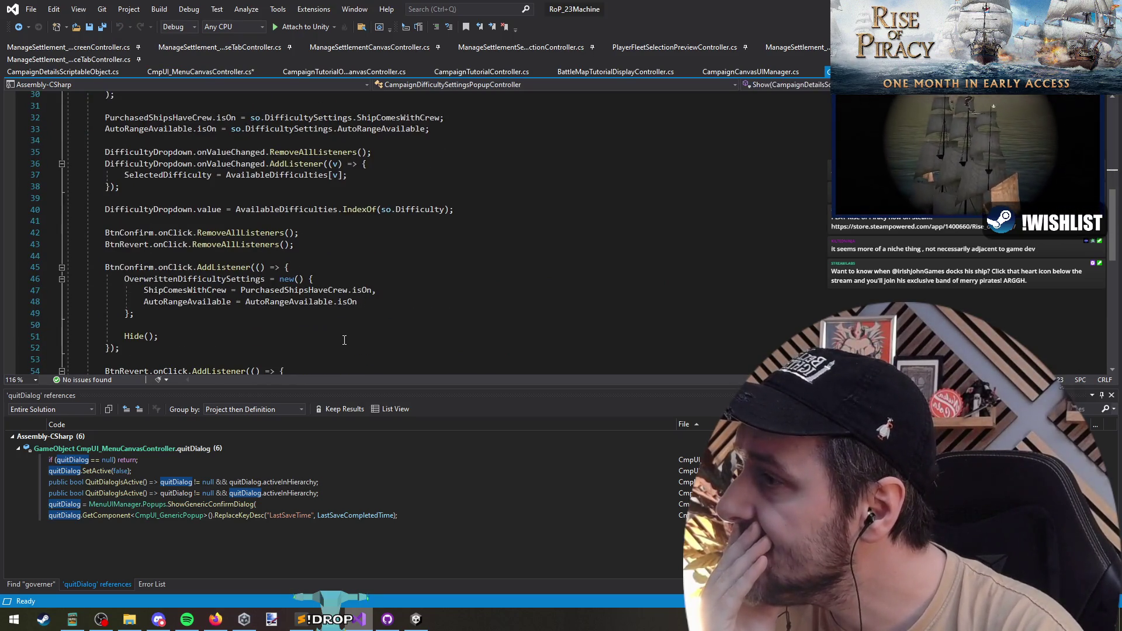
scroll(344, 339, "down", 2)
scroll(343, 339, "down", 1)
Review Show and the revert handler, then follow OverwrittenDifficultySettings to the DifficultySettingCollection class
left_click(268, 305)
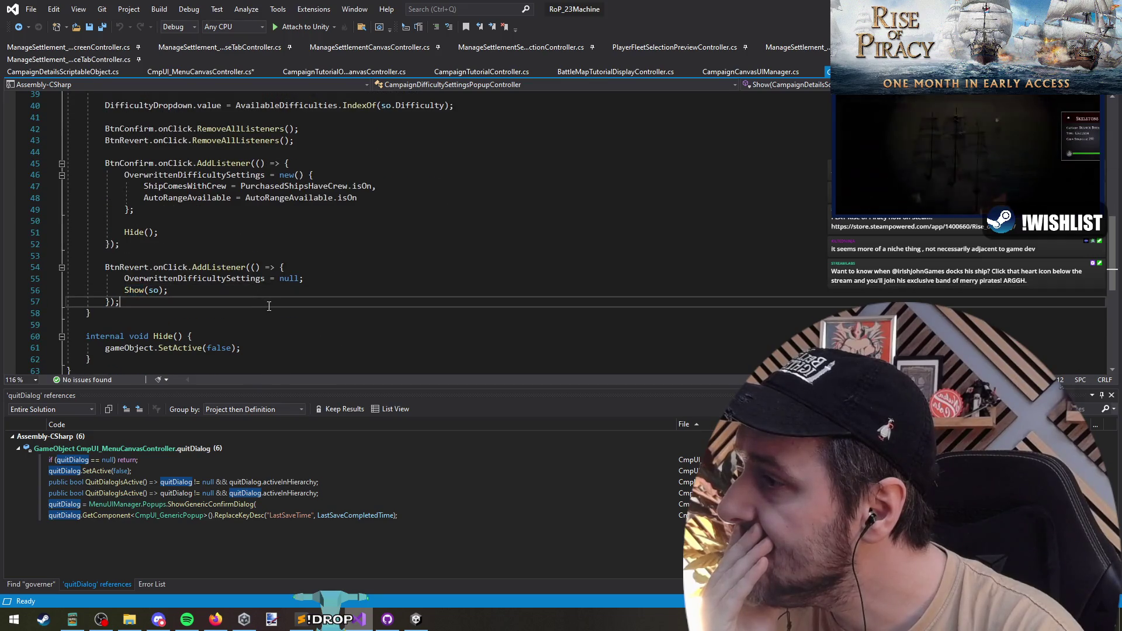
left_click(237, 278)
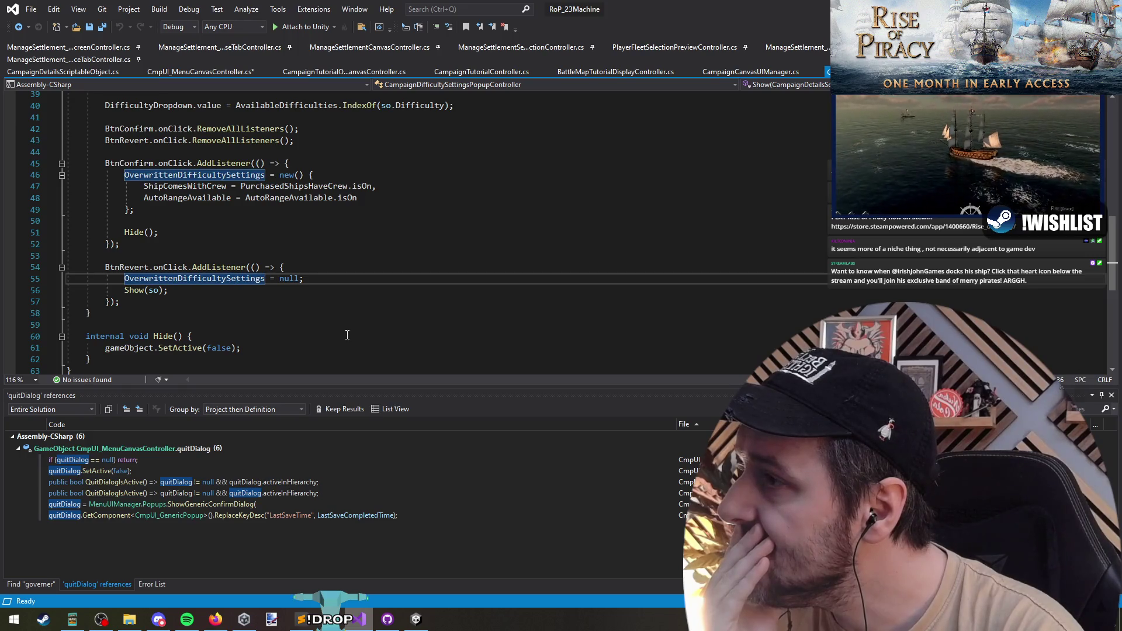
scroll(348, 335, "up", 2)
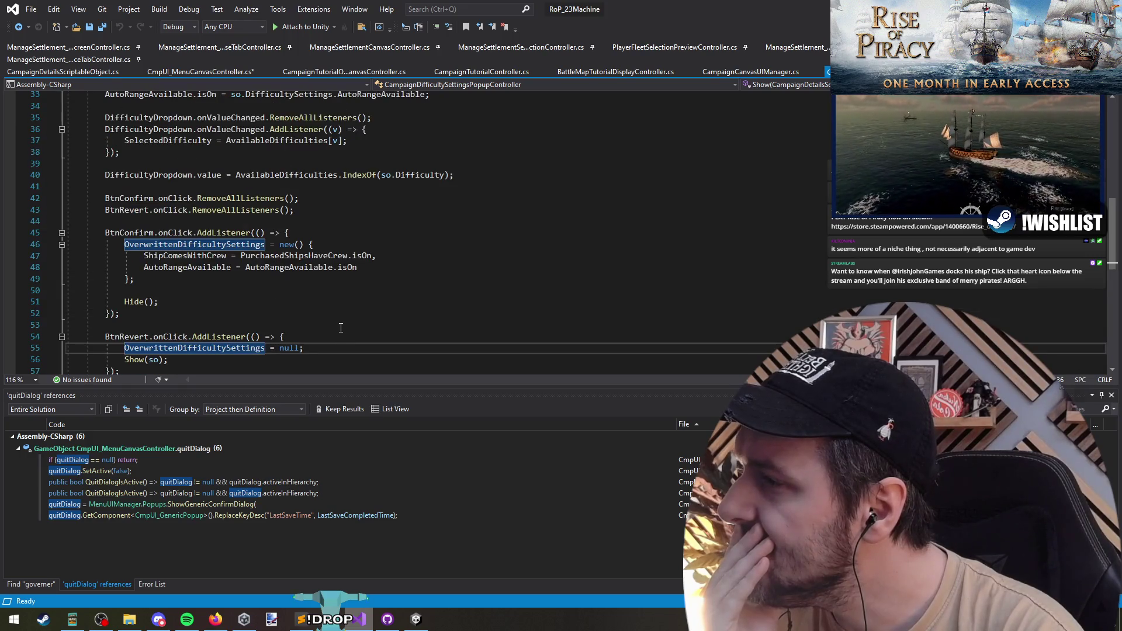
double_click(177, 245)
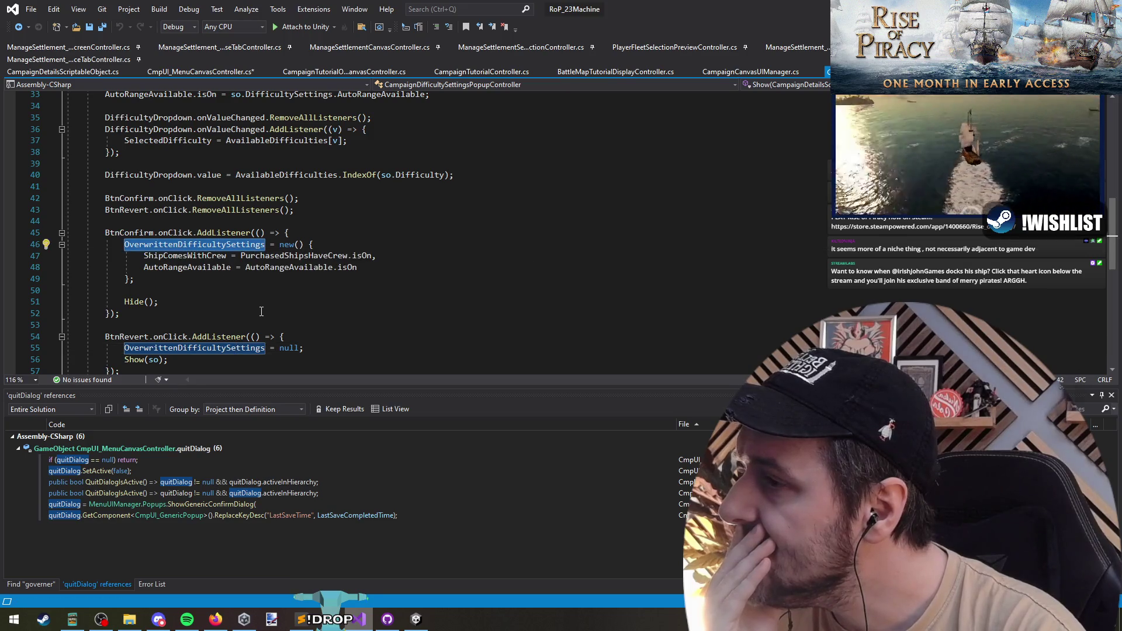
scroll(321, 311, "up", 2)
scroll(322, 310, "up", 1)
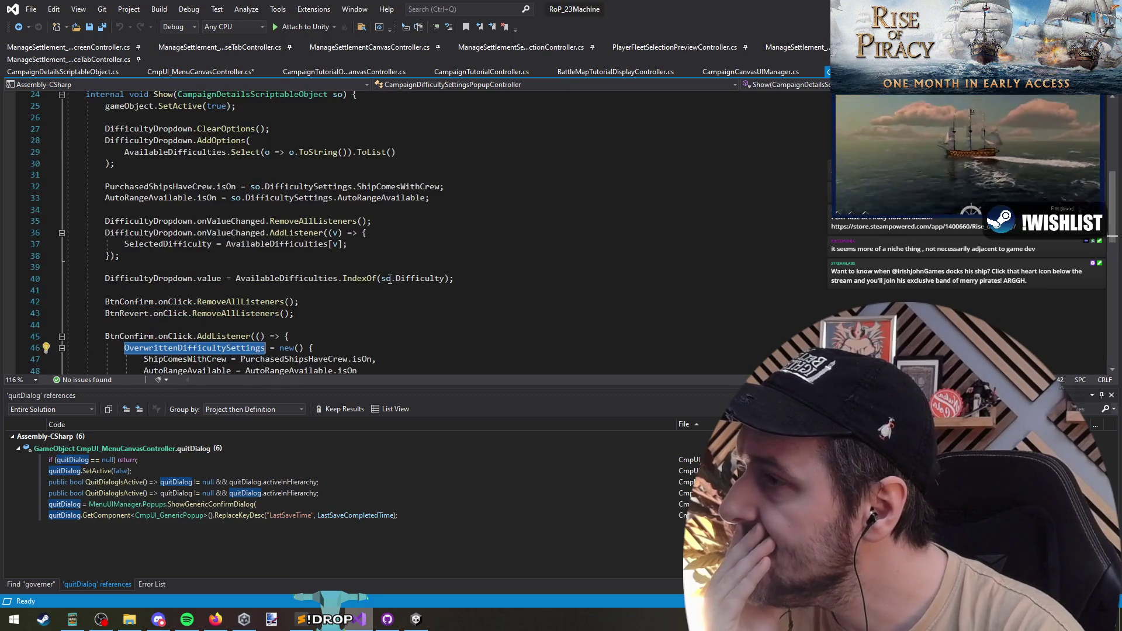
scroll(378, 269, "up", 2)
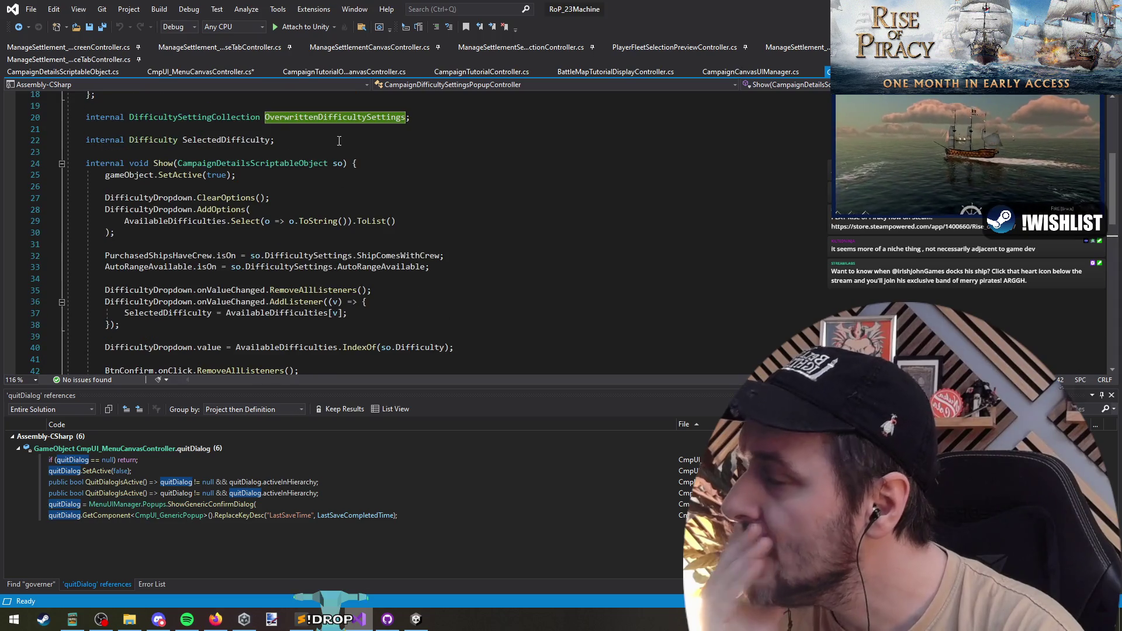
left_click(338, 164)
scroll(513, 220, "down", 3)
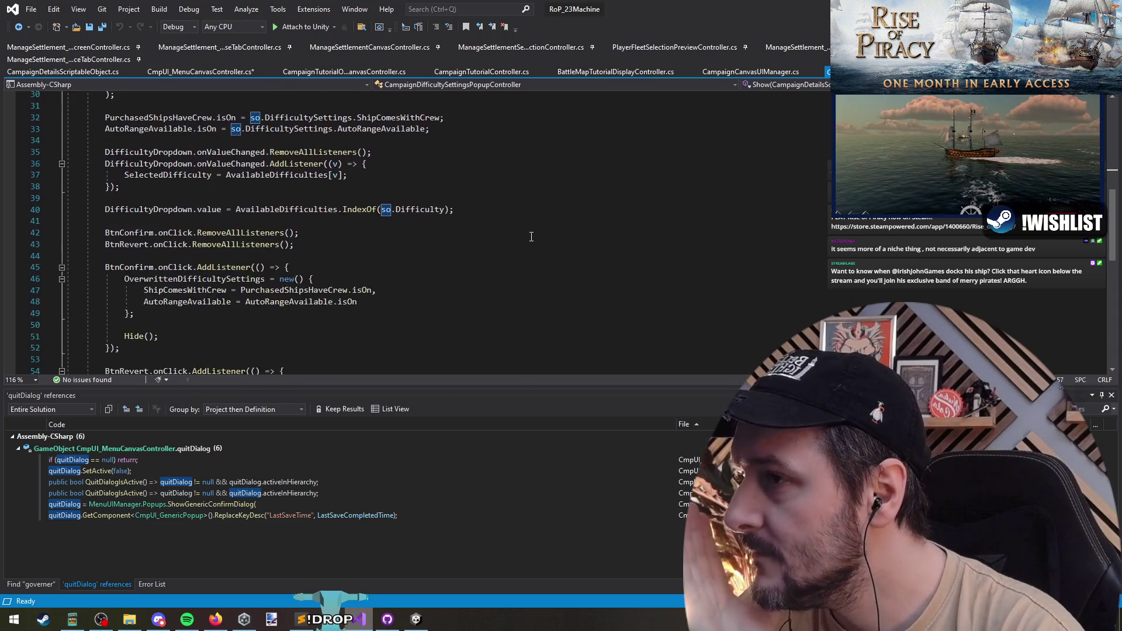
scroll(385, 220, "down", 1)
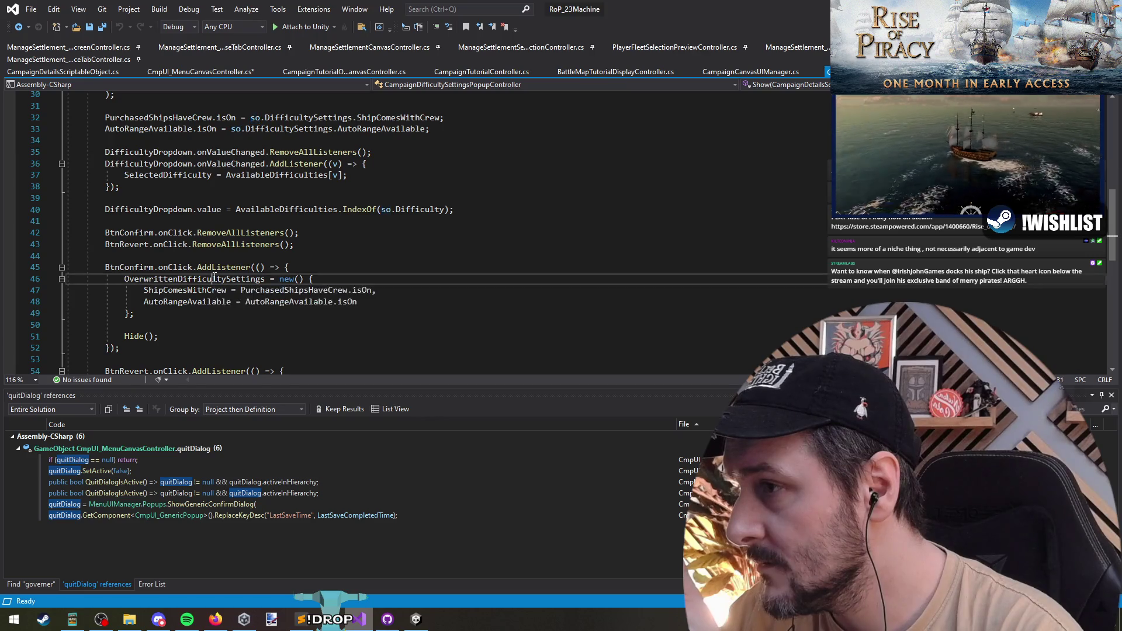
left_click(214, 279, "ctrl")
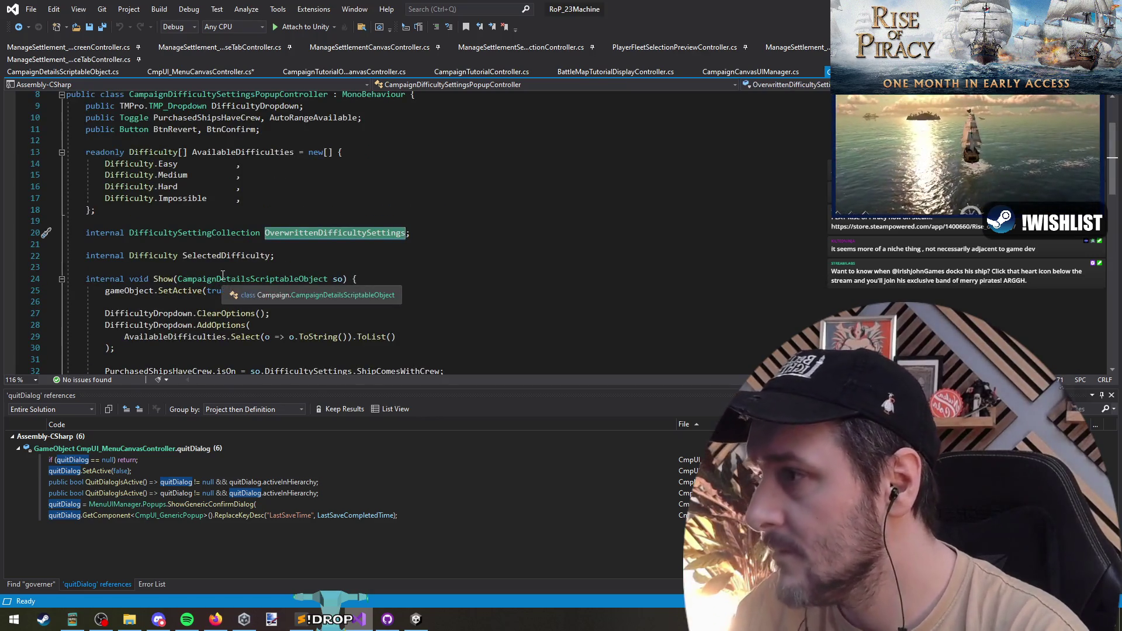
left_click(219, 232, "ctrl")
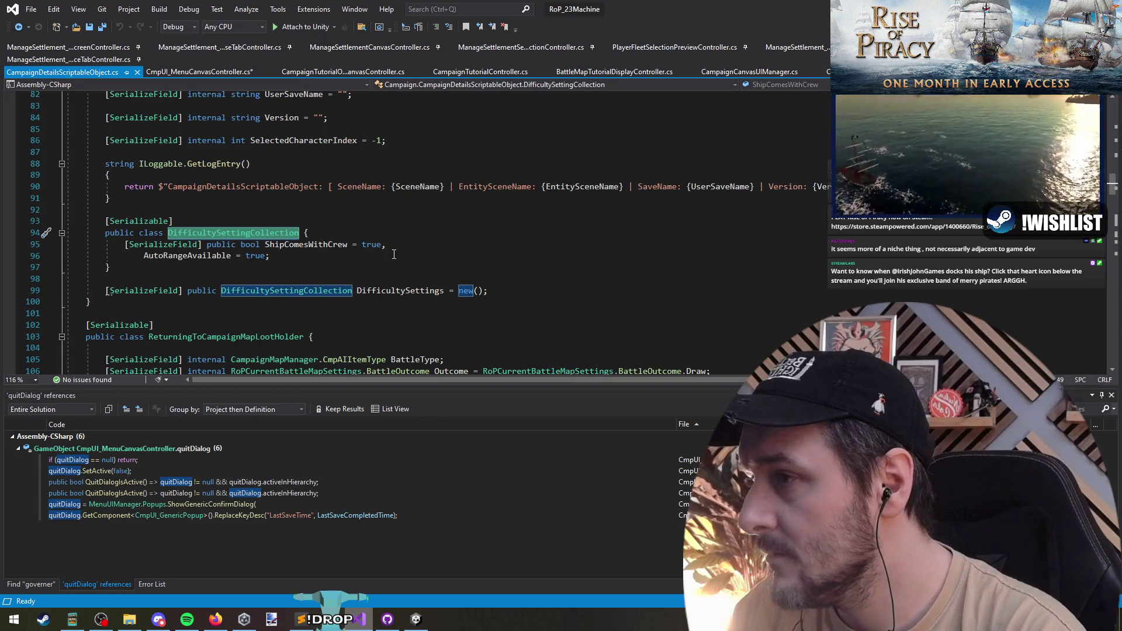
scroll(394, 254, "up", 4)
scroll(397, 255, "up", 6)
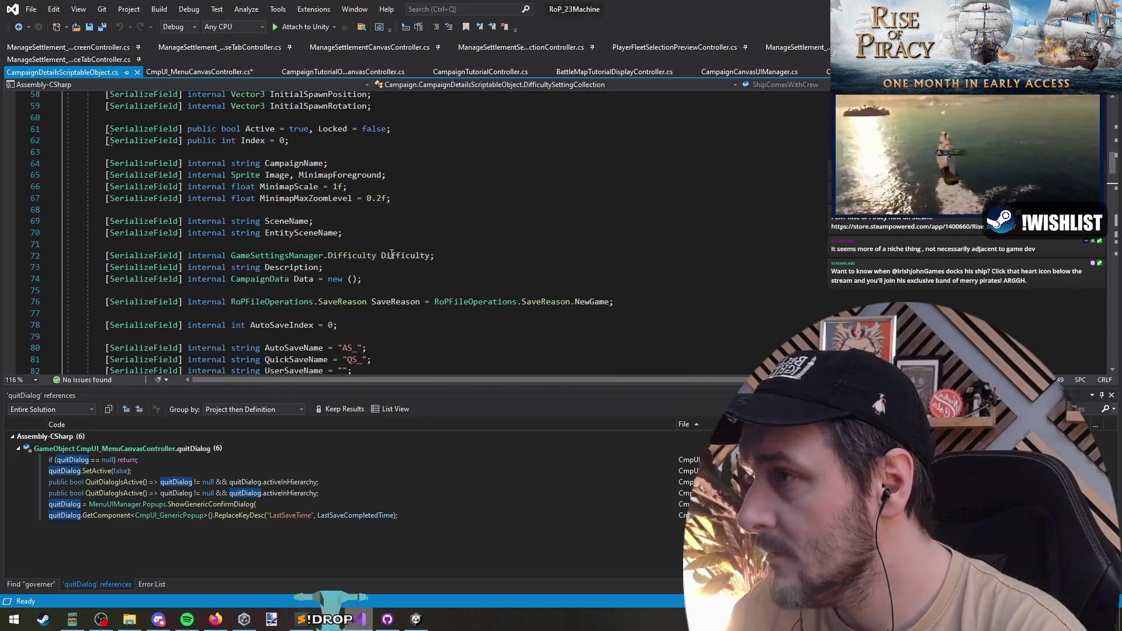
scroll(400, 257, "up", 3)
scroll(400, 257, "down", 9)
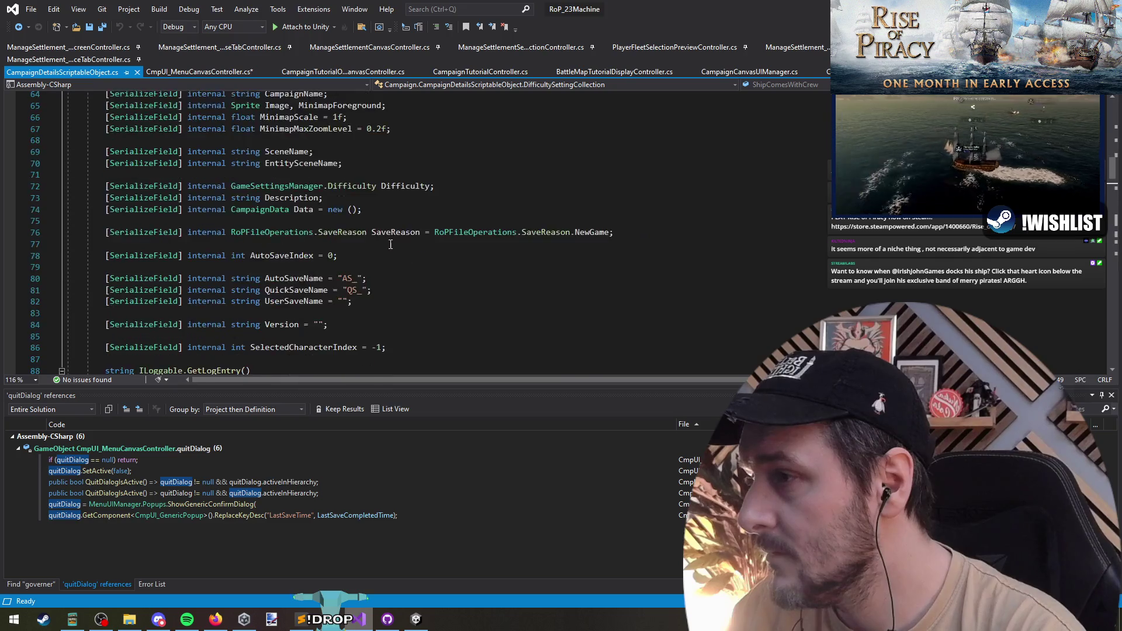
scroll(401, 257, "down", 6)
scroll(399, 258, "up", 3)
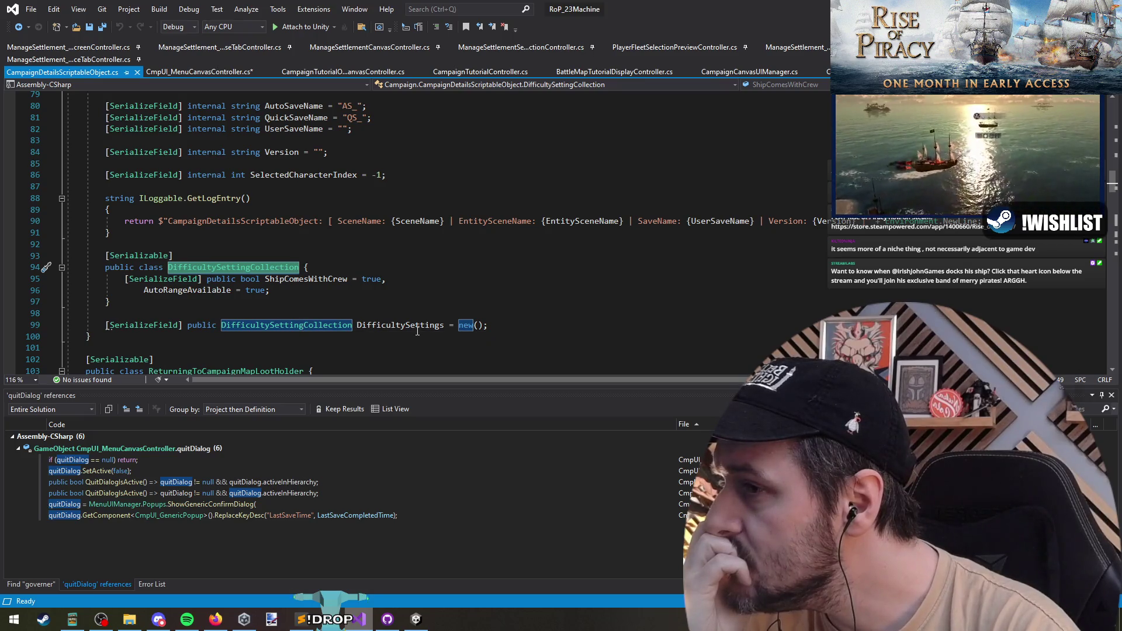
Switch back to the CampaignDifficultySettingsPopupController.cs tab
left_click(18, 26)
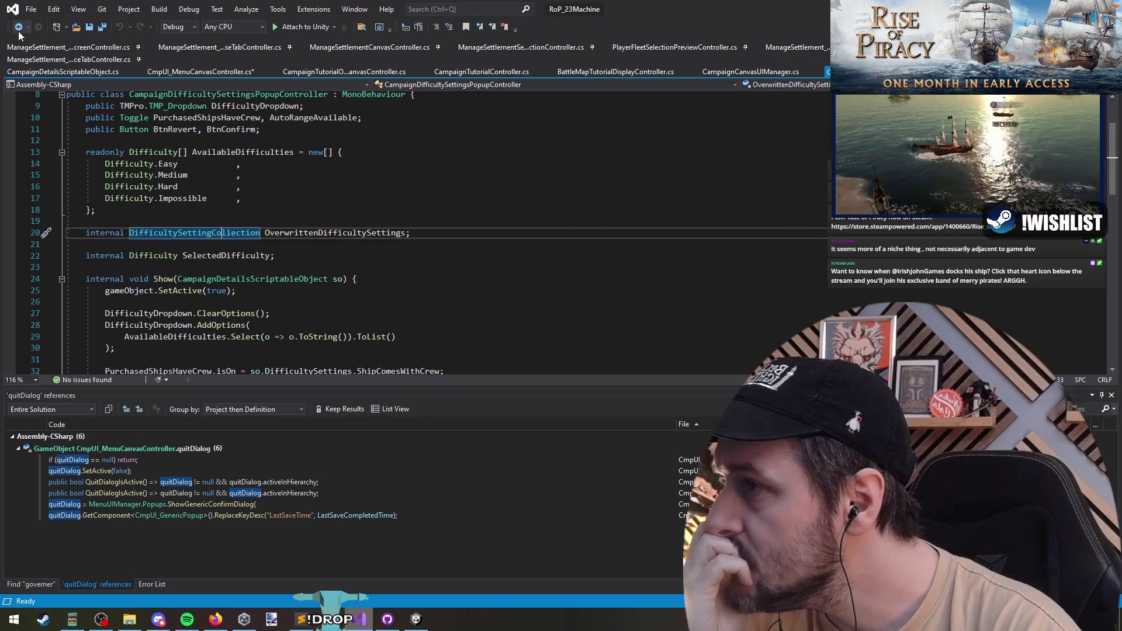
Review the confirm and revert handlers, checking BtnConfirm and PurchasedShipsHaveCrew usages
left_click(19, 28)
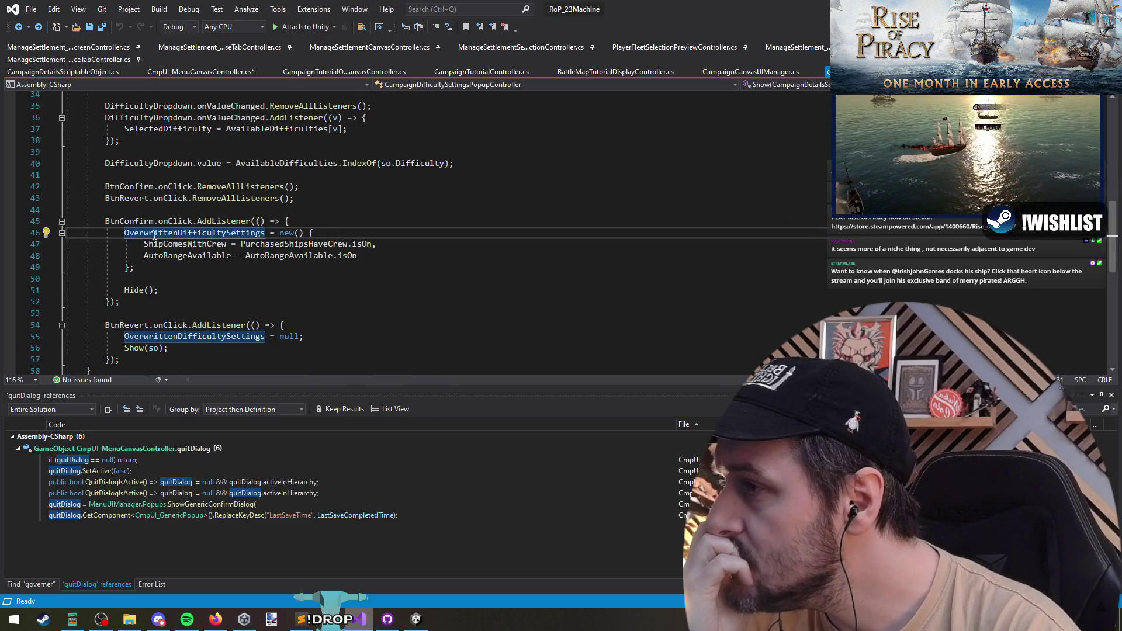
left_click(114, 220)
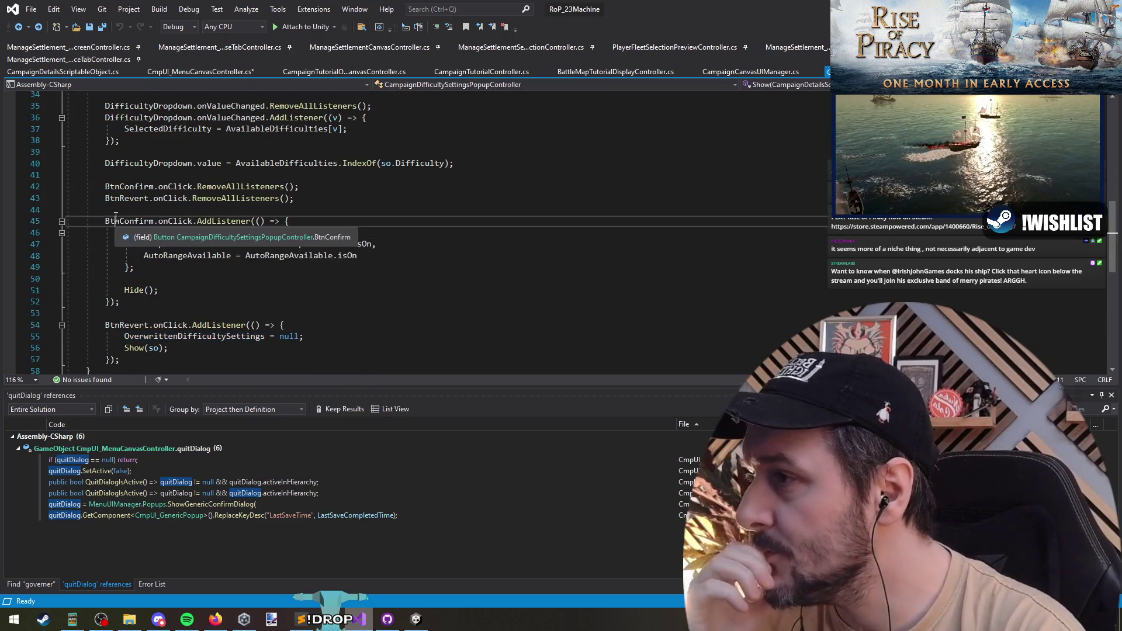
left_click(302, 243)
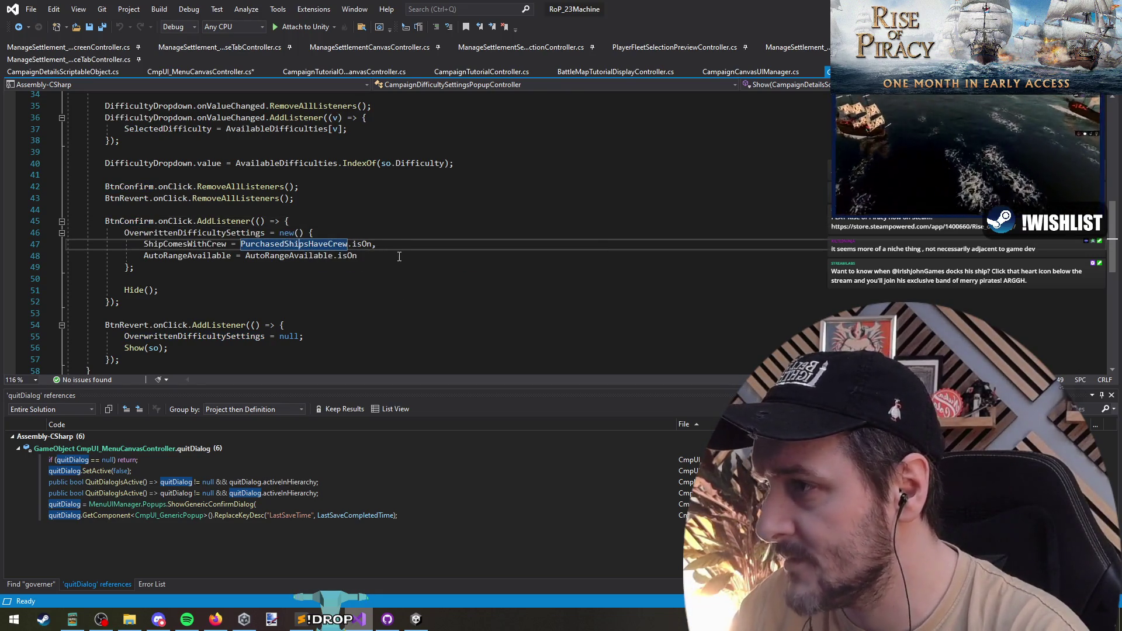
left_click(210, 338)
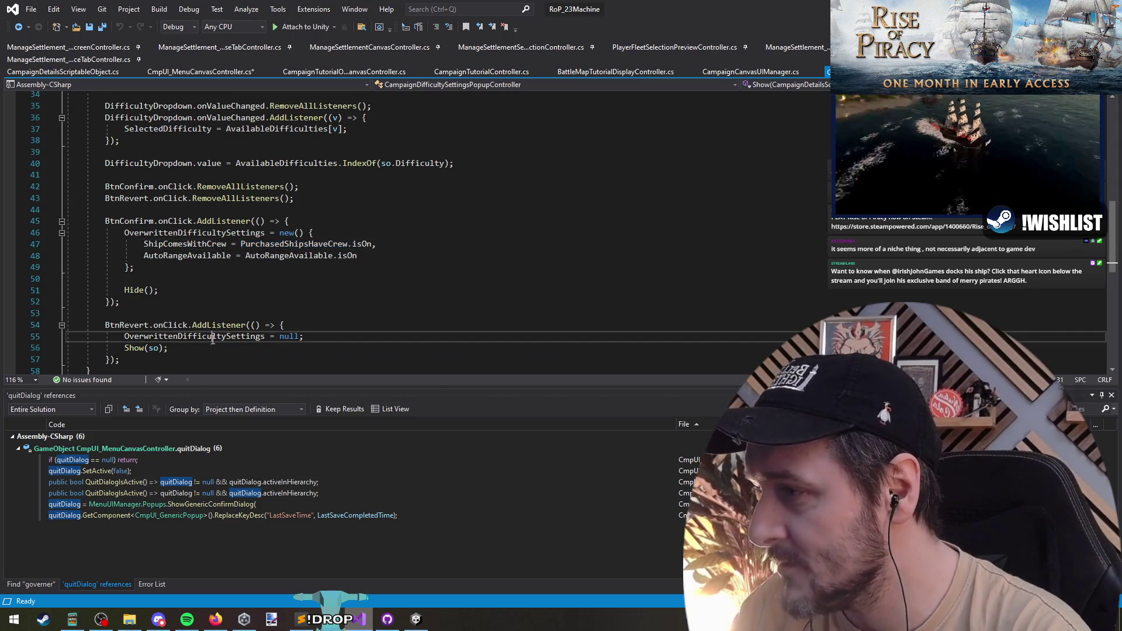
Inspect the OverwrittenDifficultySettings clearing line, save all scripts and return to Unity to compile
triple_click(216, 339)
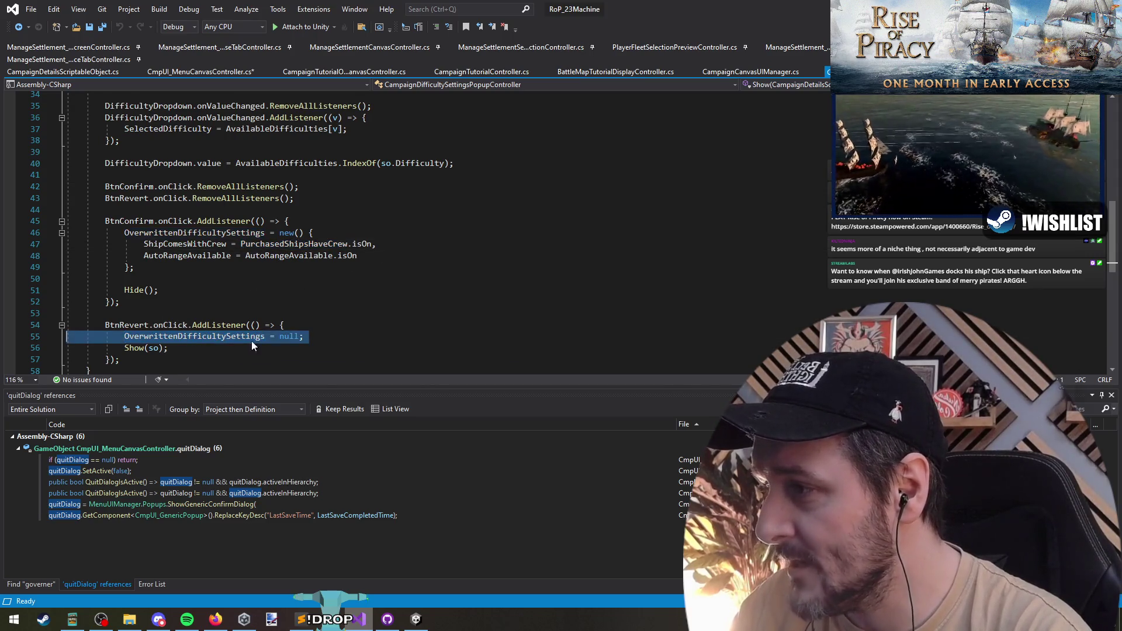
left_click(255, 338)
triple_click(259, 336)
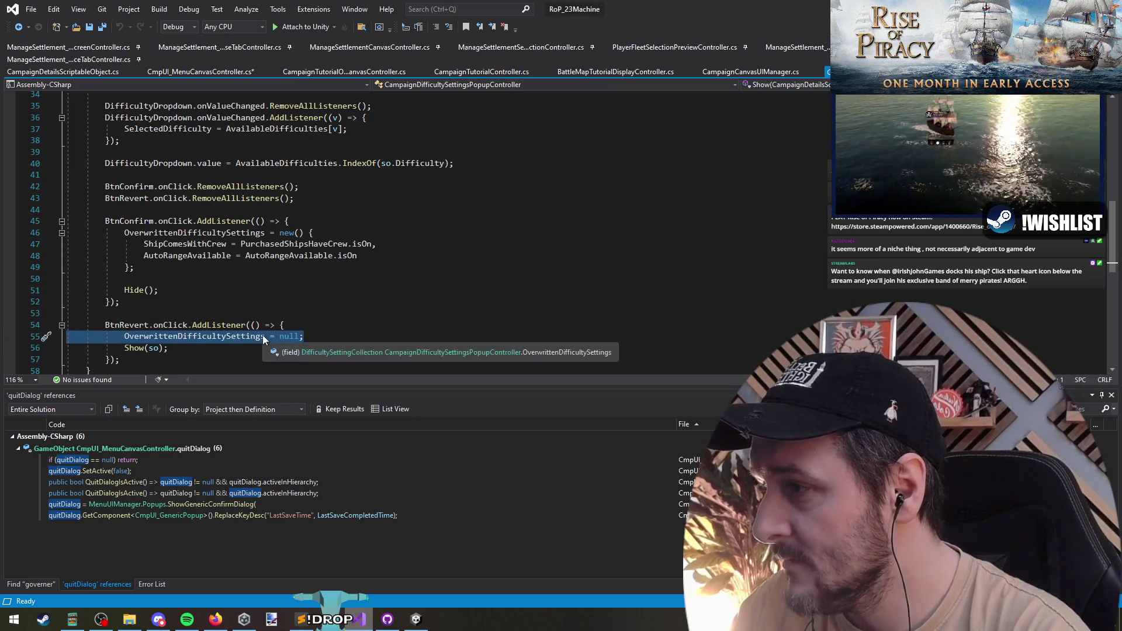
left_click(226, 337)
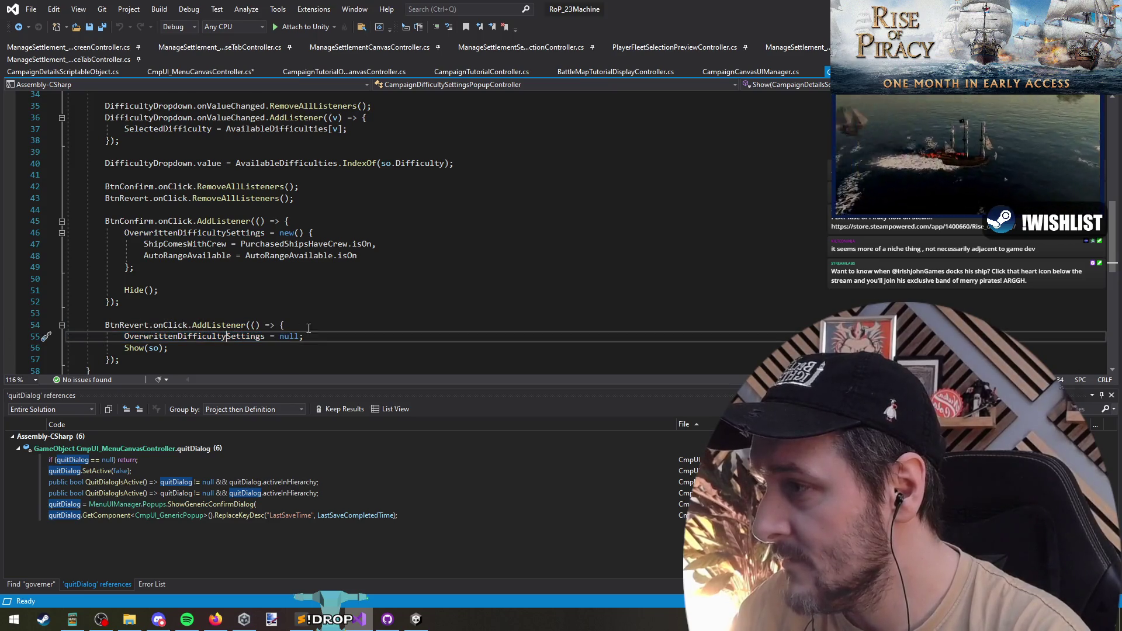
left_click(250, 234, "ctrl")
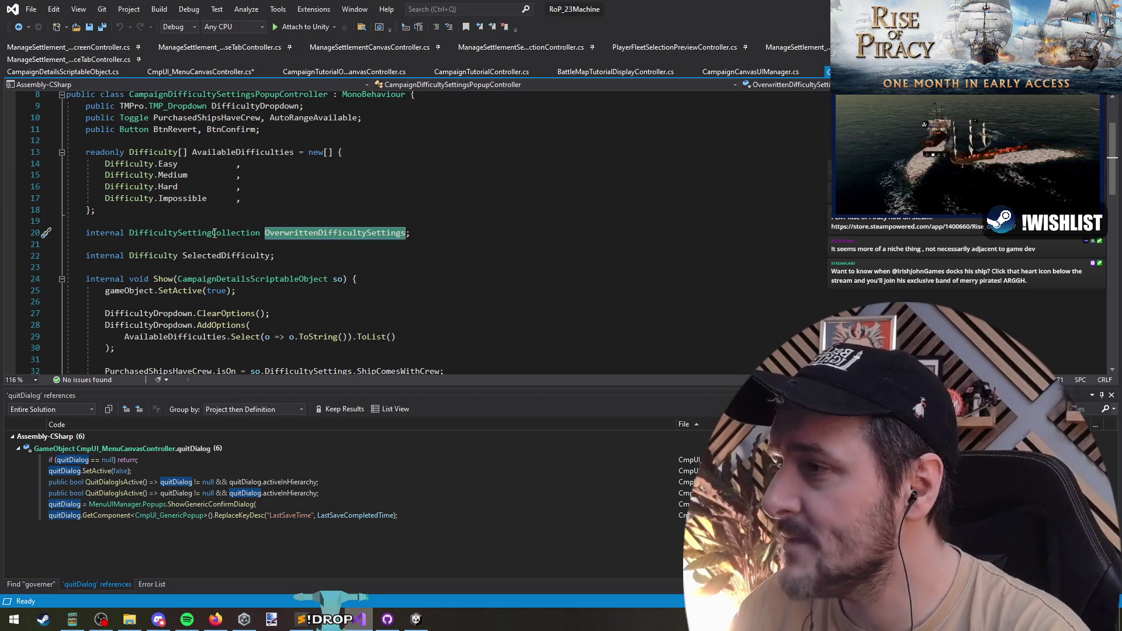
scroll(434, 235, "down", 9)
scroll(400, 281, "up", 3)
scroll(400, 280, "up", 1)
scroll(399, 280, "up", 4)
scroll(351, 297, "down", 6)
scroll(309, 309, "down", 3)
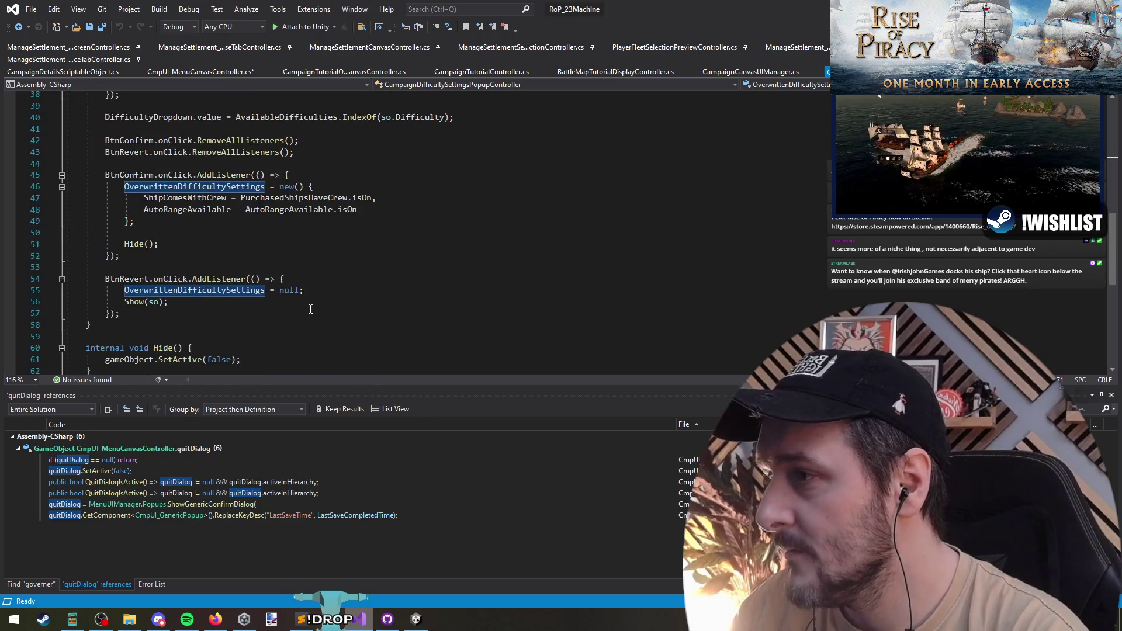
scroll(304, 310, "up", 1)
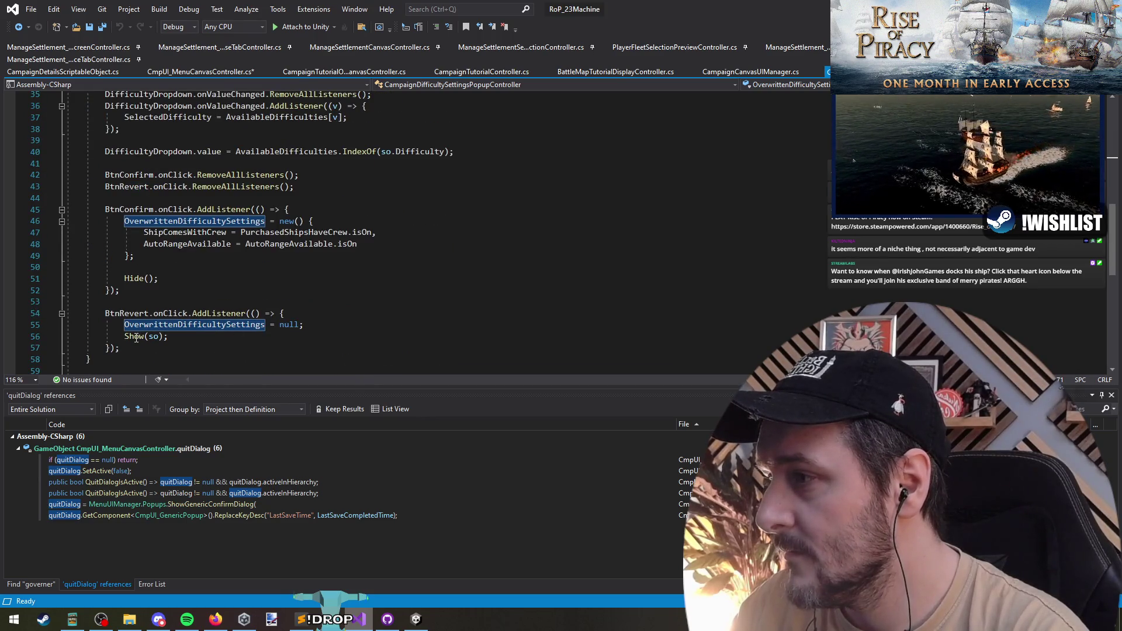
scroll(136, 338, "up", 6)
scroll(136, 337, "up", 4)
scroll(135, 337, "up", 2)
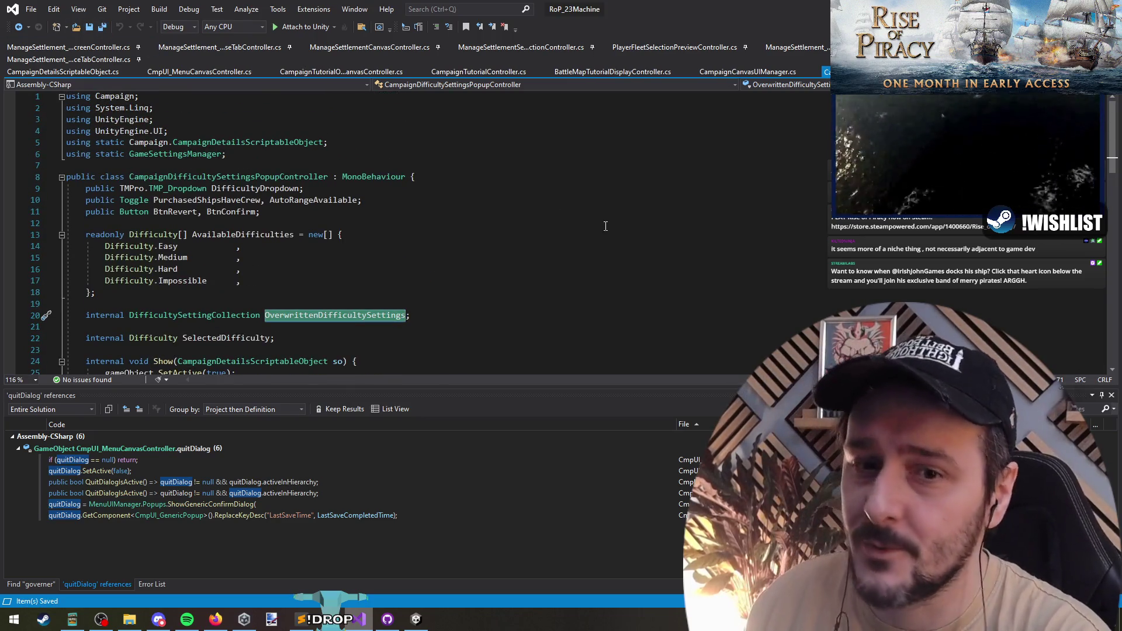
key("F12")
key("alt+Tab")
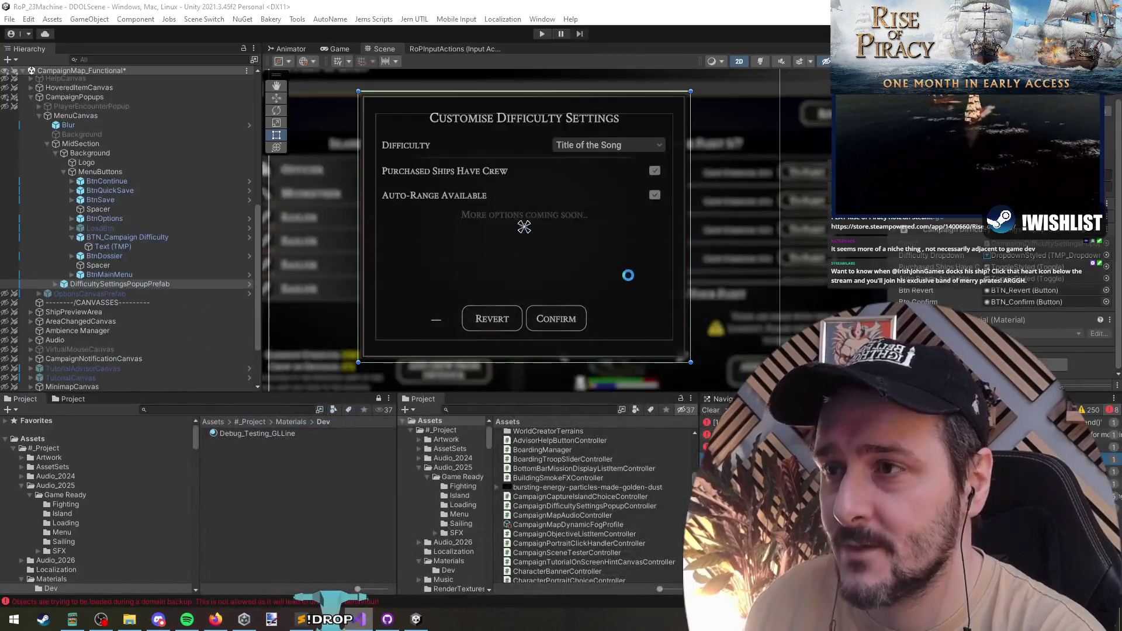
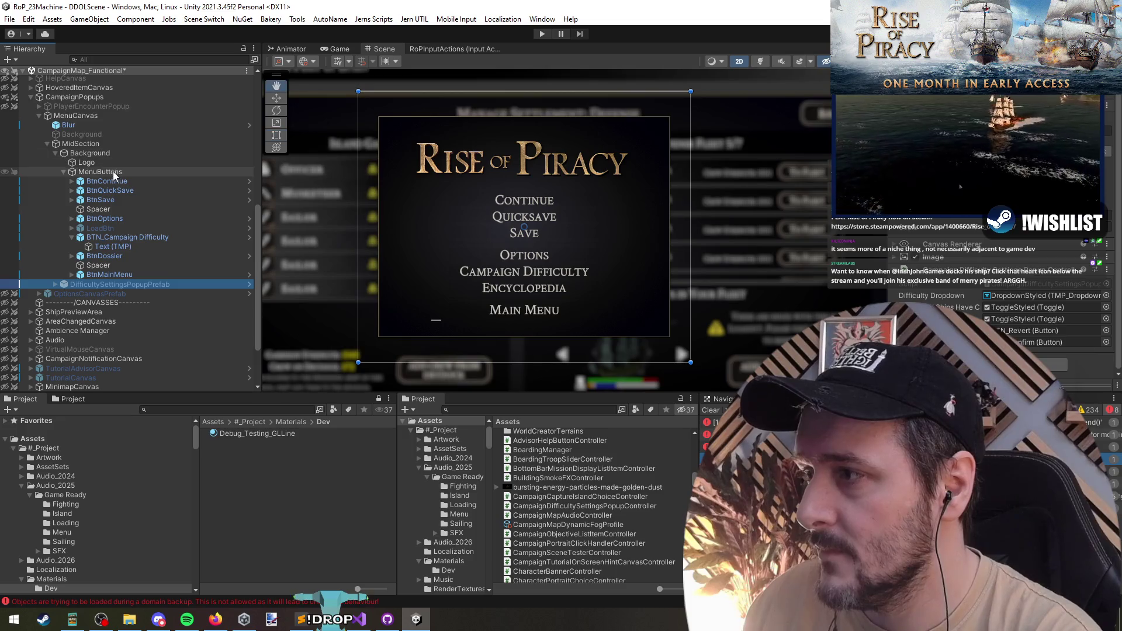
Trace uses of the BtnConfirm and OverwrittenDifficultySettings fields through the popup controller
left_click(359, 618)
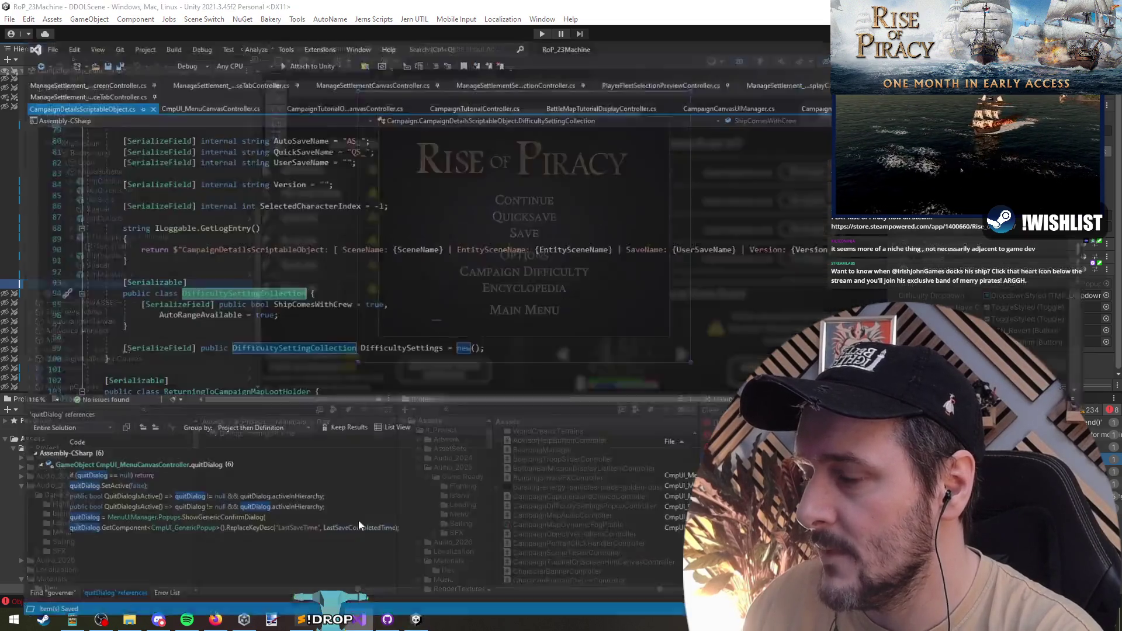
scroll(238, 221, "up", 10)
double_click(233, 213)
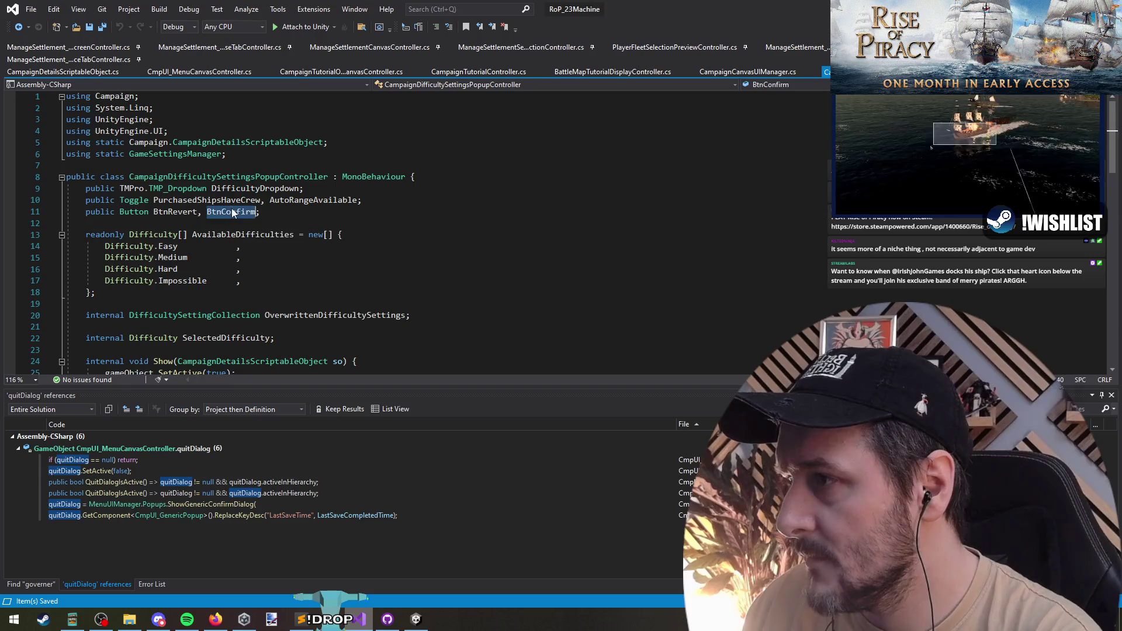
double_click(337, 315)
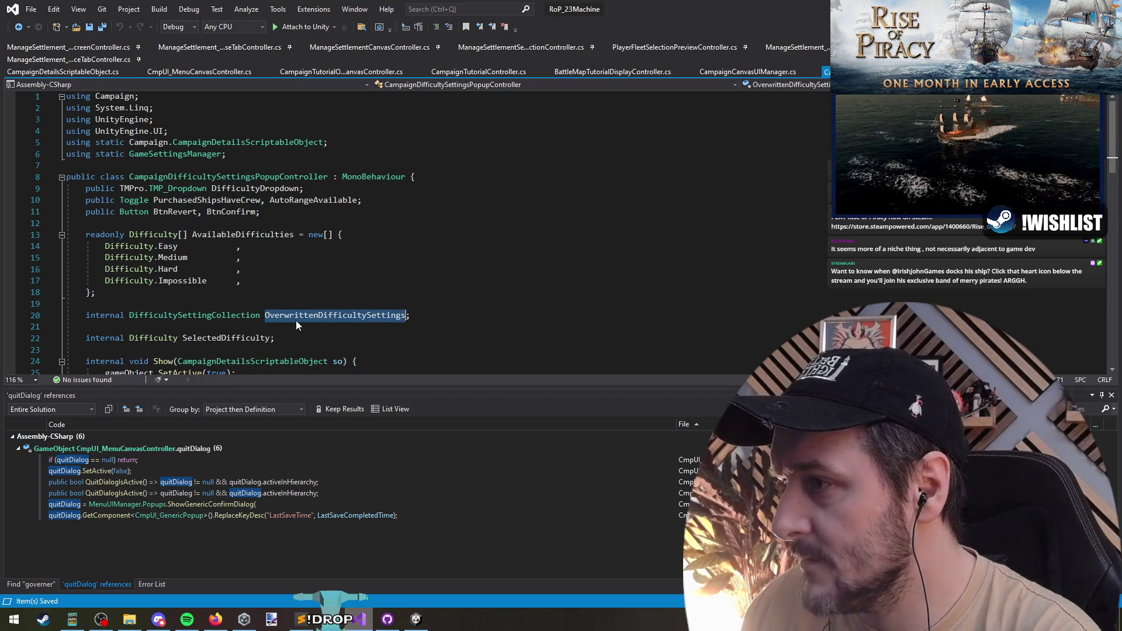
scroll(369, 316, "down", 11)
key("F3")
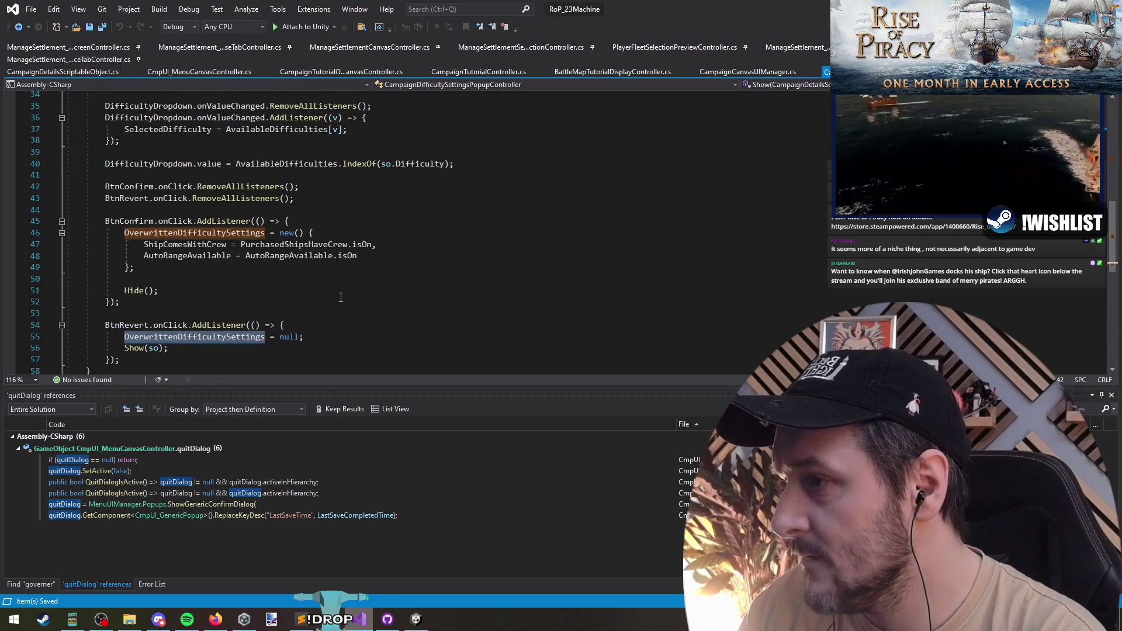
key("F3")
key("F3")
key("Return")
scroll(346, 294, "up", 3)
Find all references to CampaignDifficultySettingsPopupController and view the menu and new-game canvas hits
right_click(201, 178)
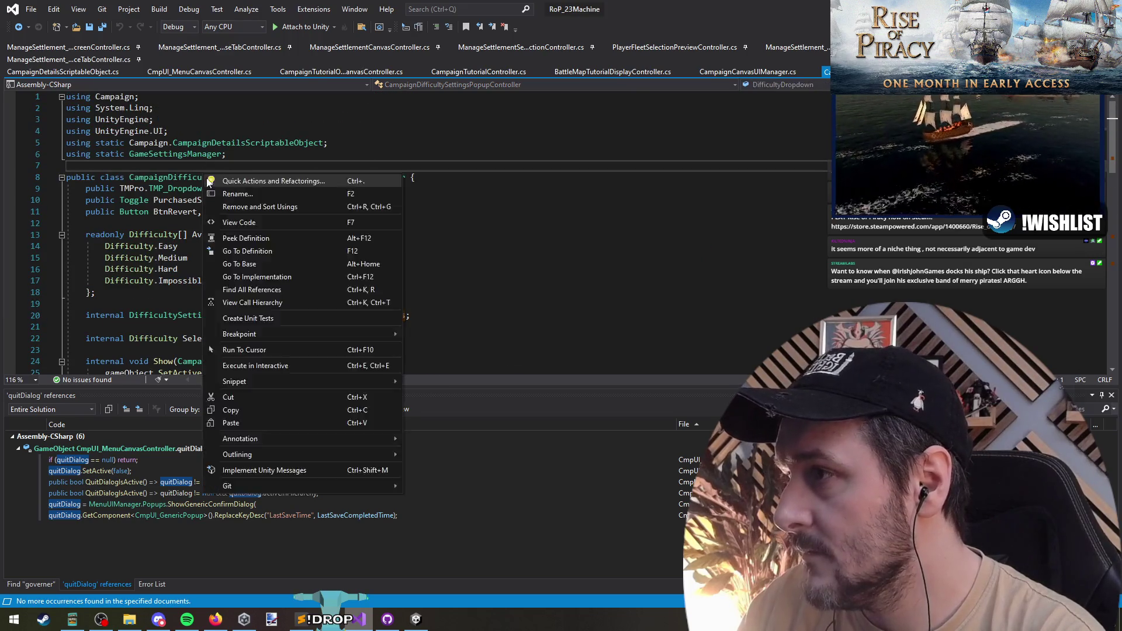
left_click(201, 178)
right_click(201, 178)
left_click(254, 295)
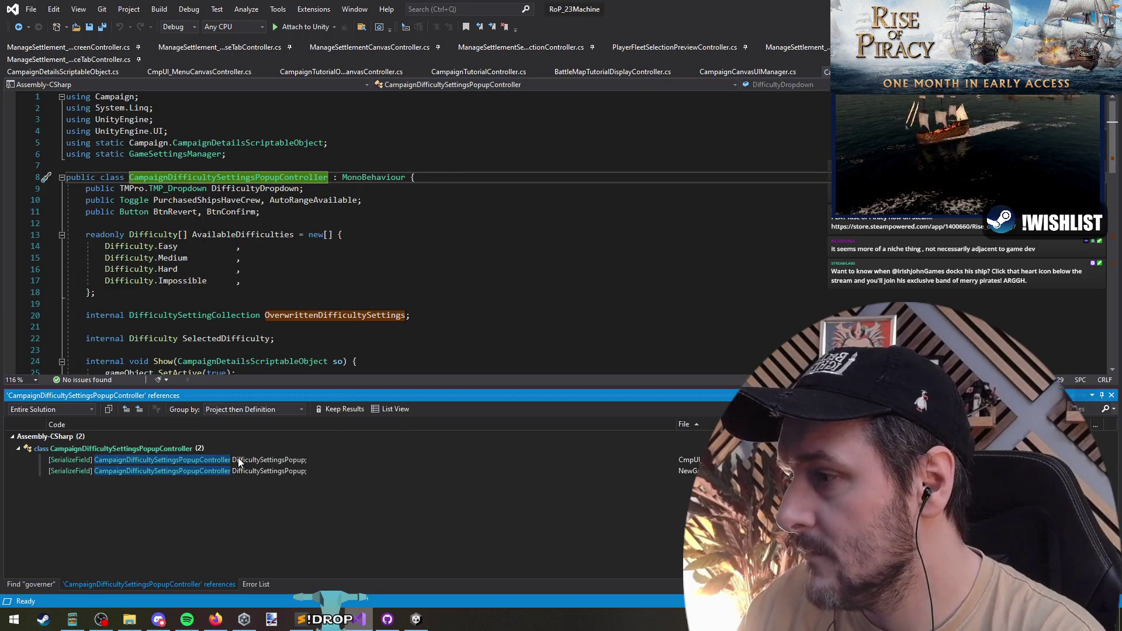
double_click(253, 459)
left_click(262, 471)
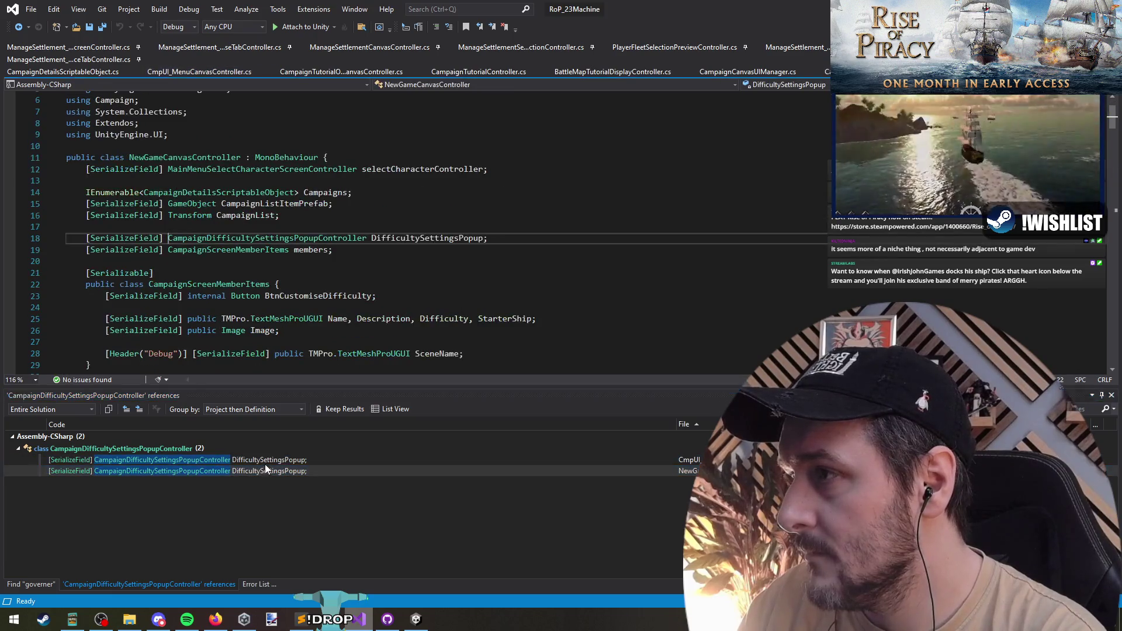
left_click(269, 470)
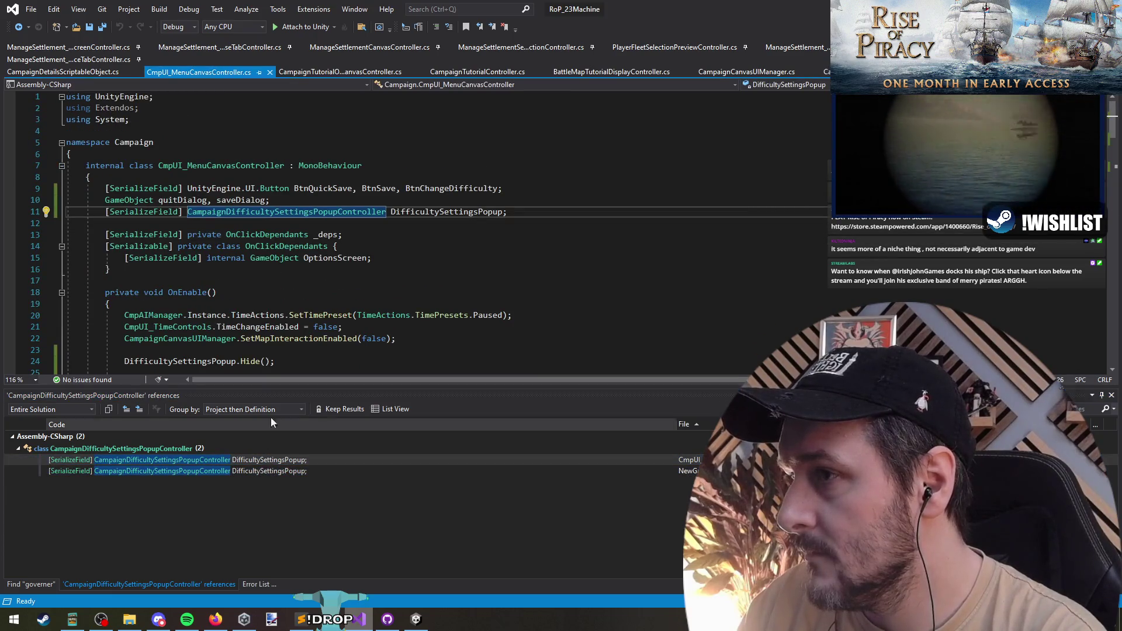
Review OnClick_ChangeDifficulty in CmpUI_MenuCanvasController and its DifficultySettingsPopup.Show call
left_click(309, 471)
double_click(312, 457)
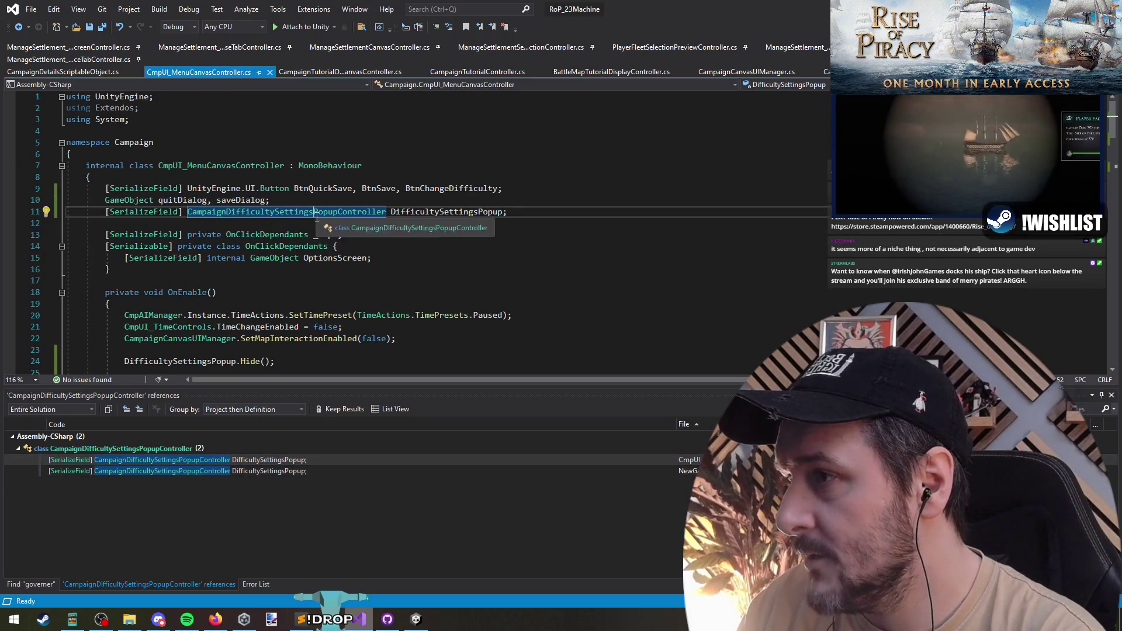
double_click(443, 211)
scroll(351, 246, "down", 3)
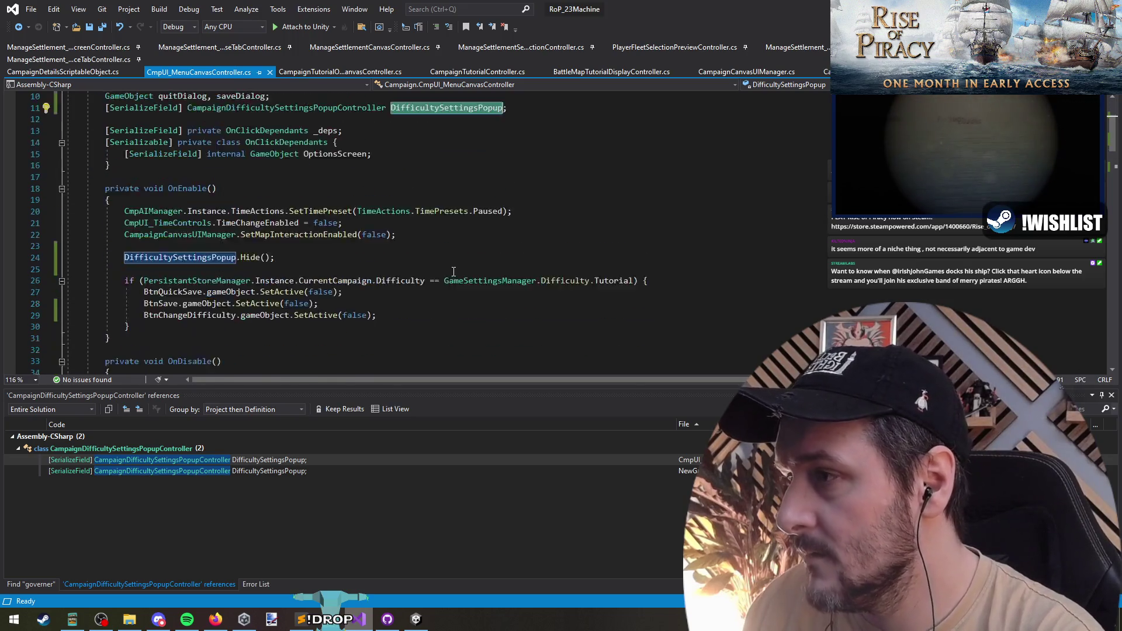
scroll(226, 223, "down", 1)
scroll(263, 202, "down", 2)
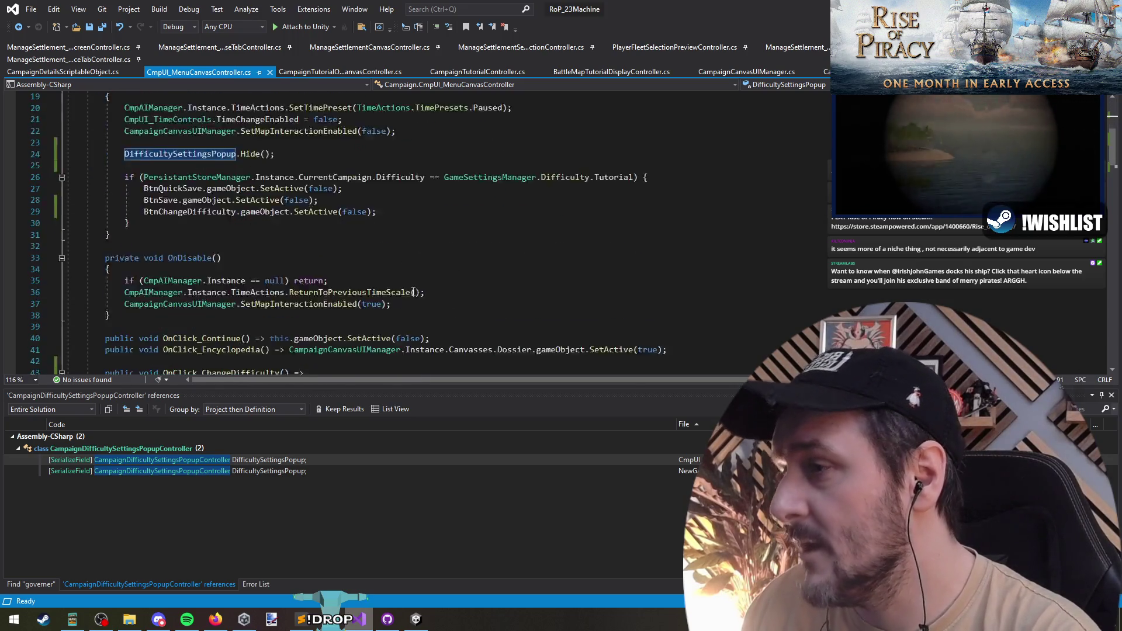
scroll(289, 215, "down", 4)
scroll(299, 220, "down", 1)
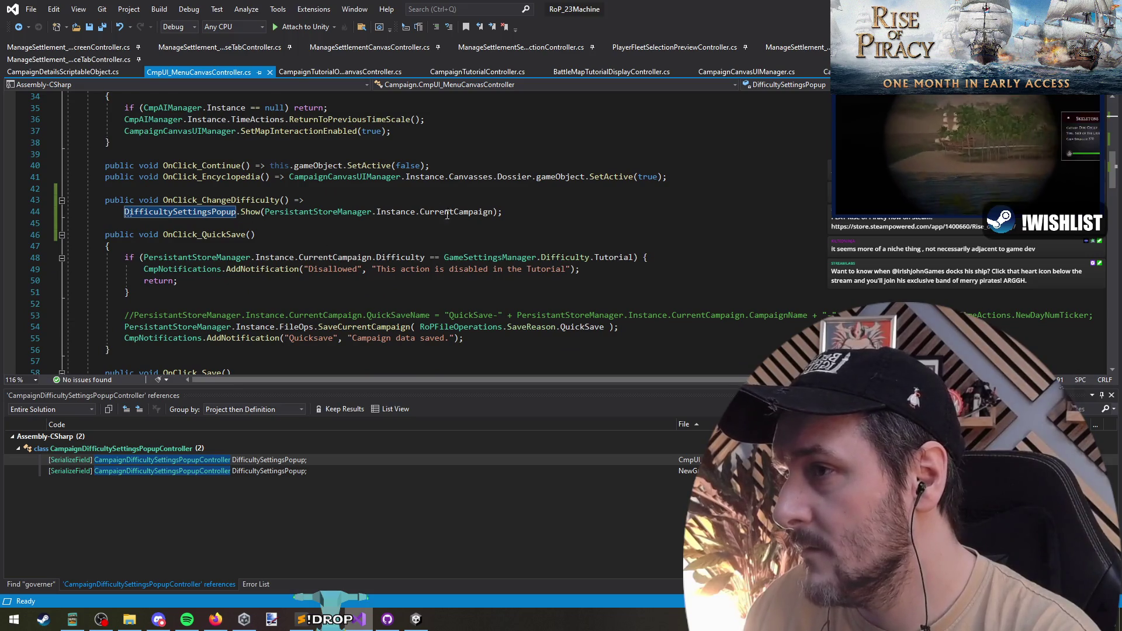
left_click(534, 216)
left_click_drag(533, 212, 183, 195)
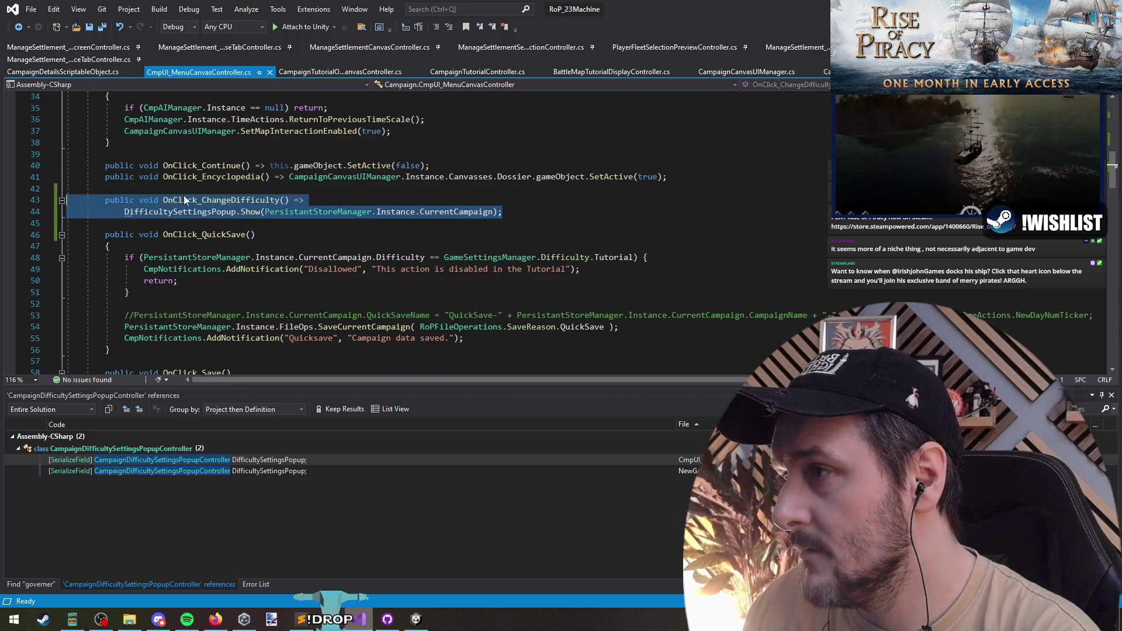
left_click(202, 204)
left_click(263, 224)
Compare the NewGameCanvasController reference, then go into the popup controller's Show method
key("F8")
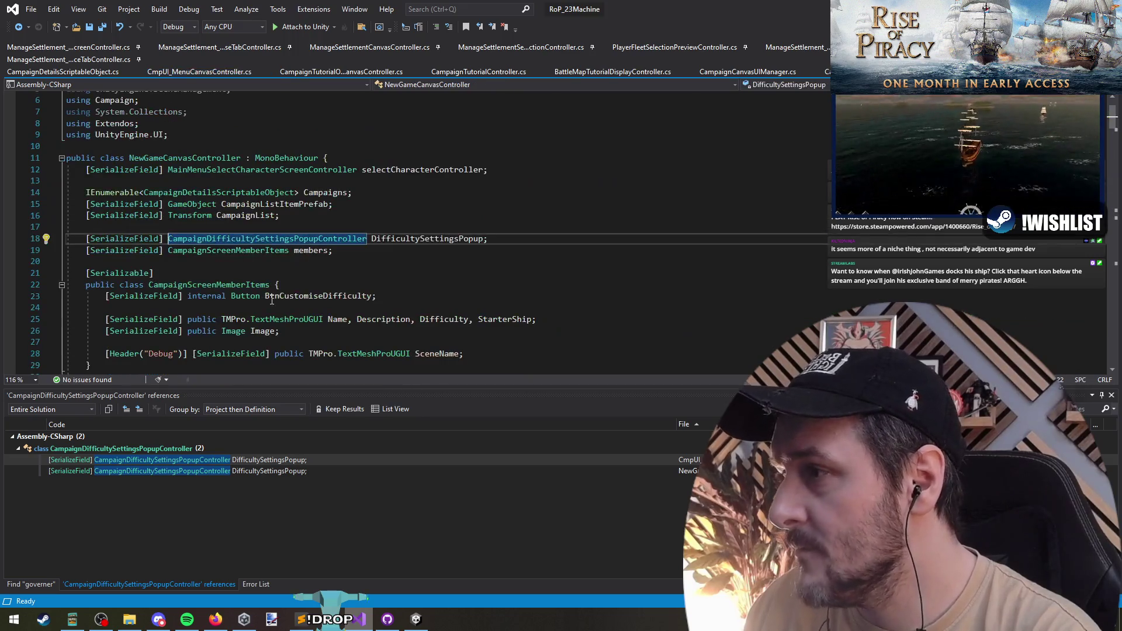
scroll(253, 298, "down", 9)
scroll(253, 298, "down", 6)
scroll(253, 298, "down", 5)
scroll(252, 299, "up", 3)
scroll(253, 299, "up", 9)
key("ctrl+minus")
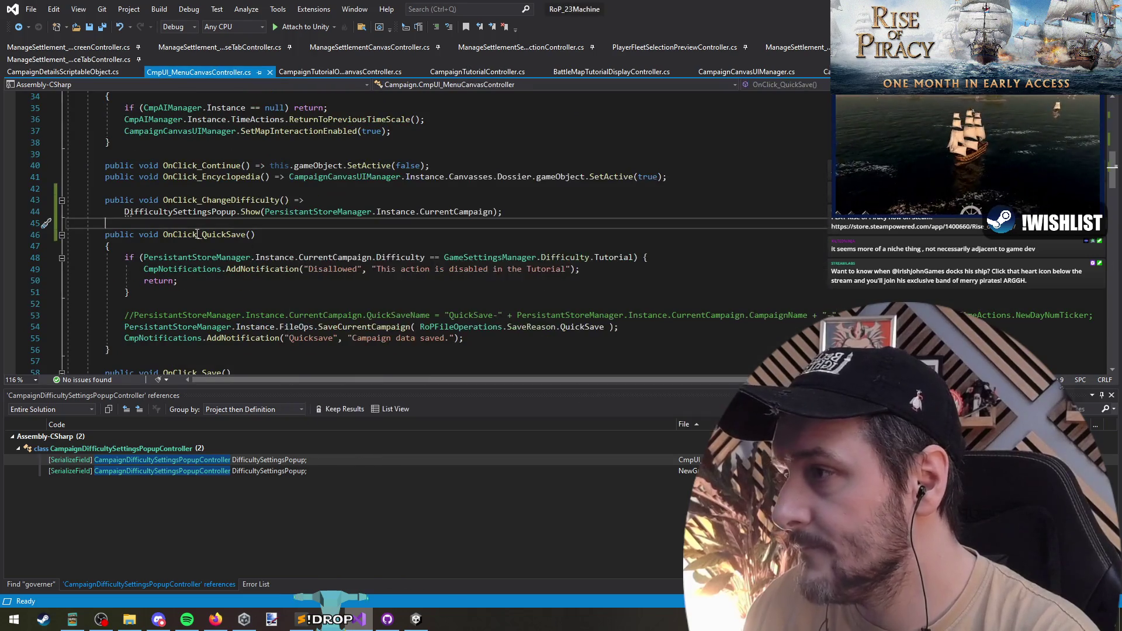
left_click(194, 215, "ctrl")
left_click(263, 213, "ctrl")
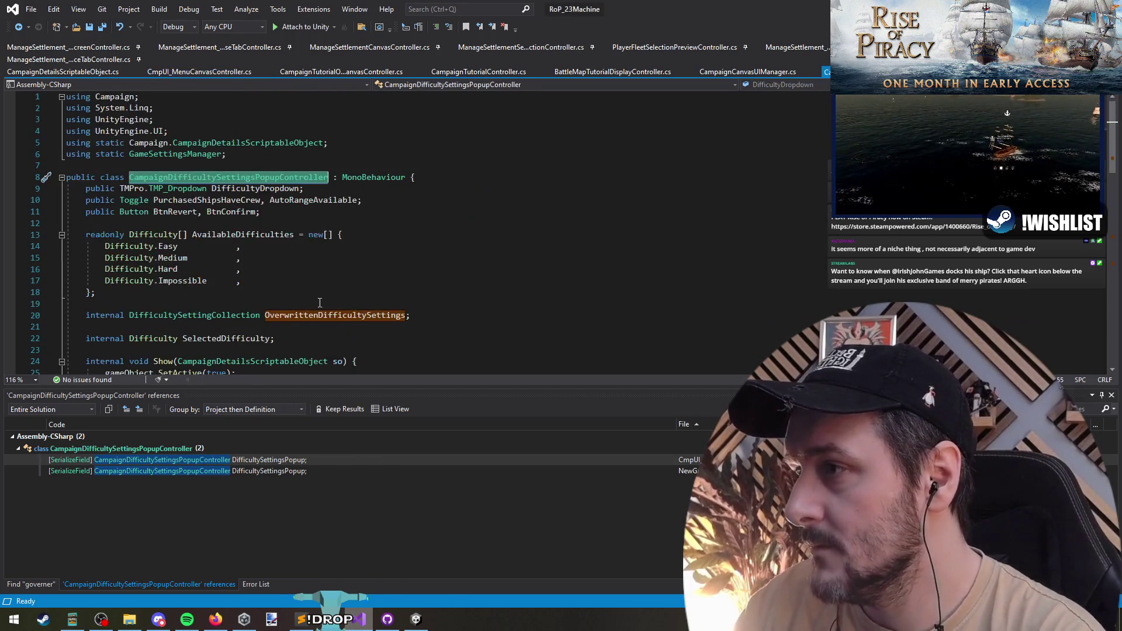
scroll(264, 295, "down", 4)
scroll(264, 296, "down", 1)
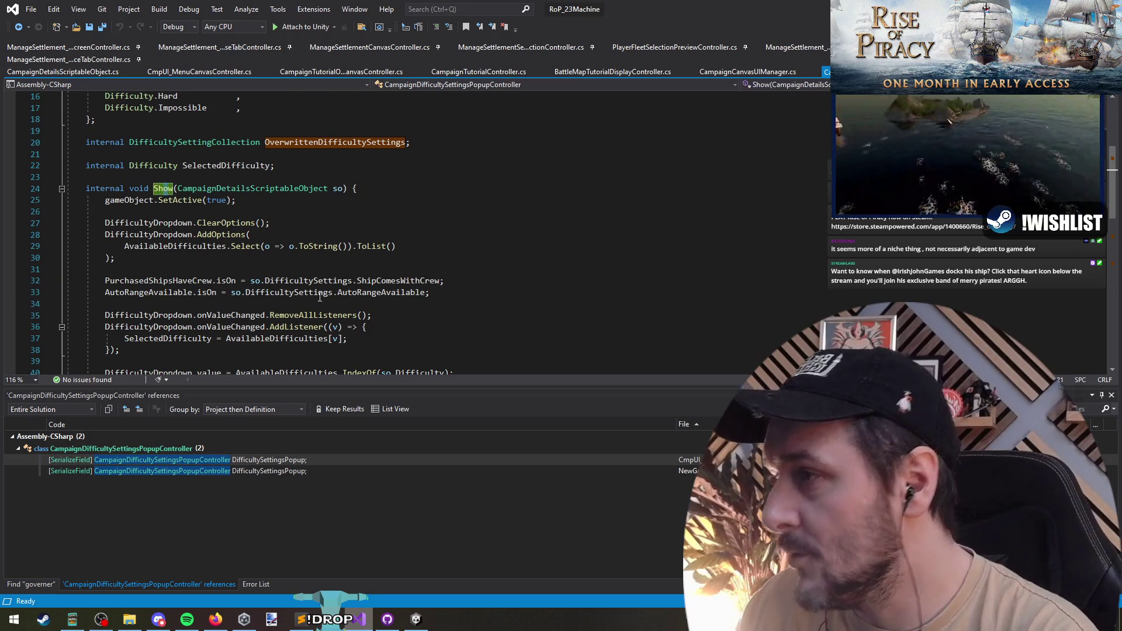
Read the popup's confirm and revert handlers, then return to Unity
left_click(351, 212)
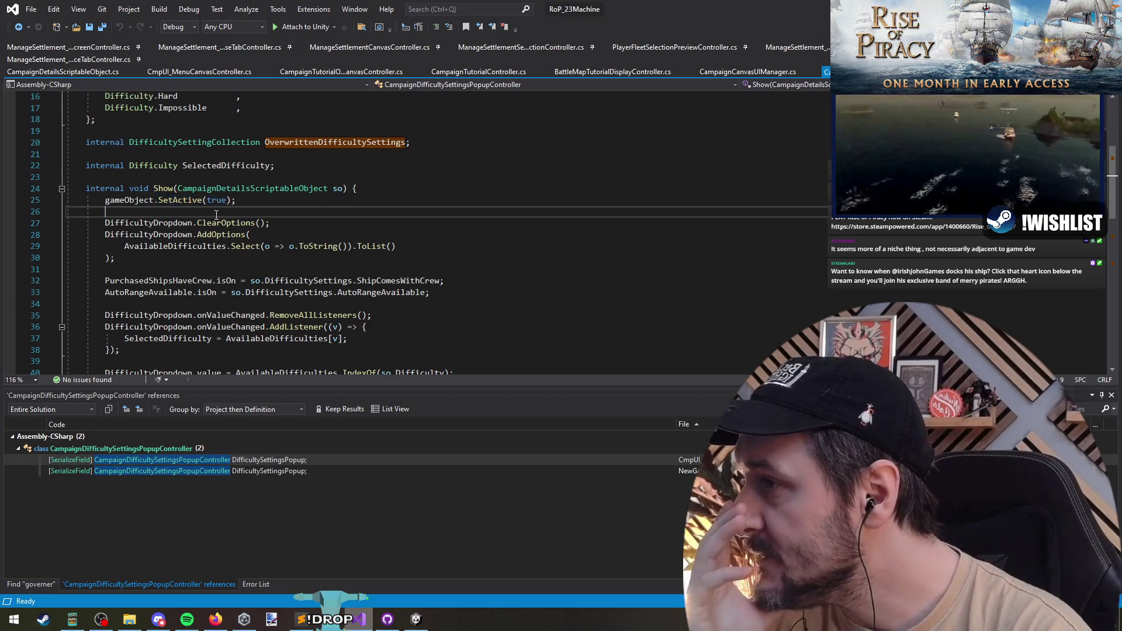
scroll(128, 205, "down", 6)
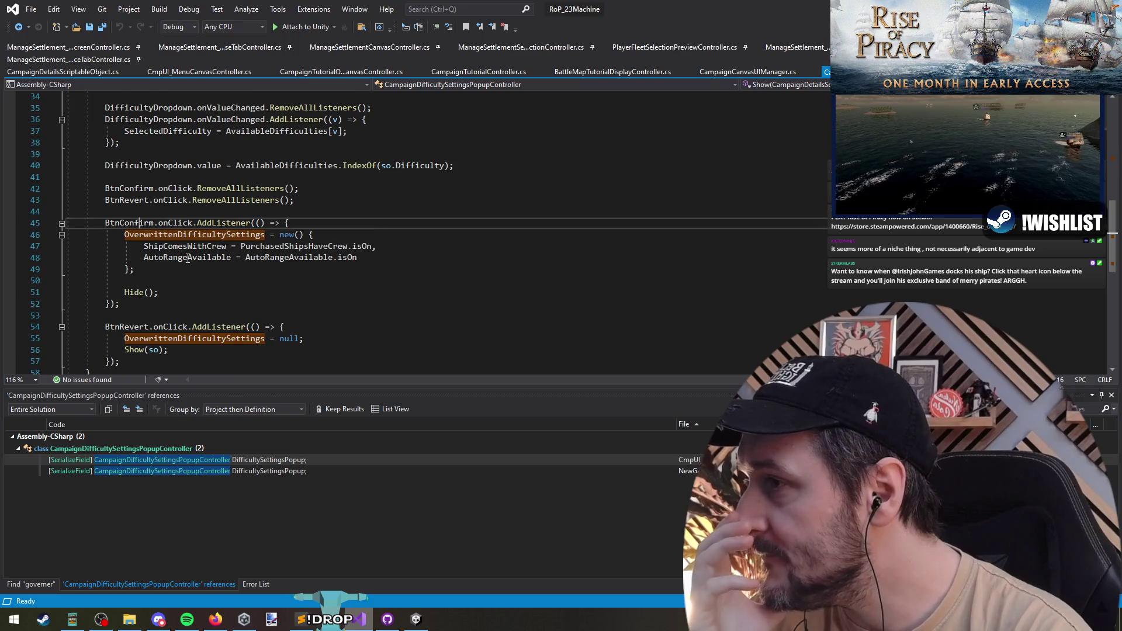
left_click(127, 292)
left_click(127, 331)
left_click(204, 355)
scroll(204, 355, "down", 2)
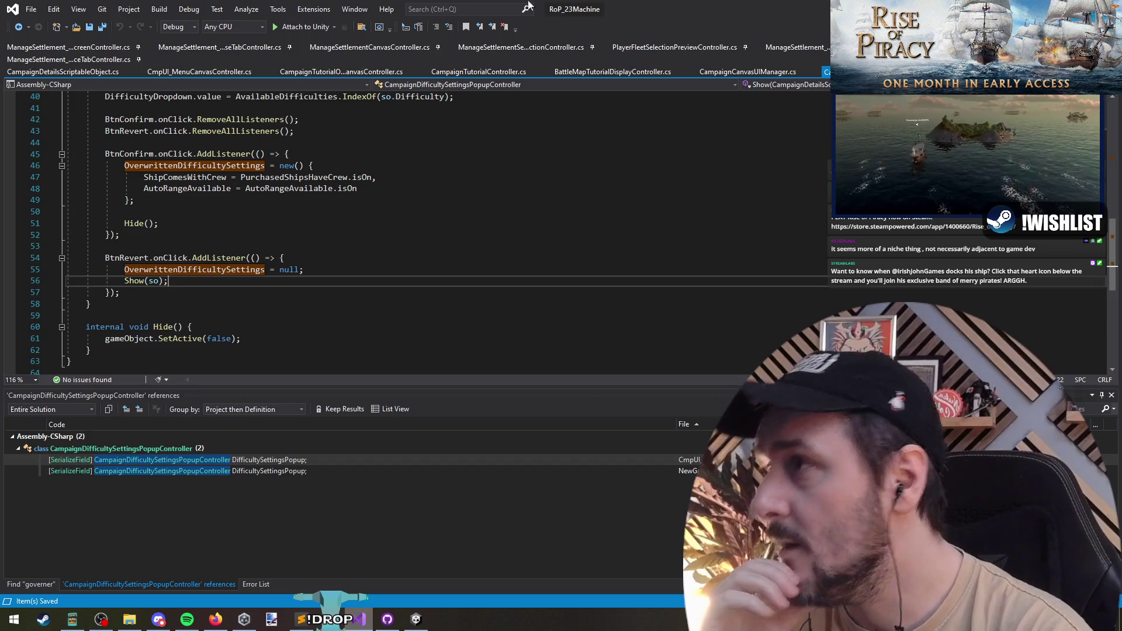
key("alt+Tab")
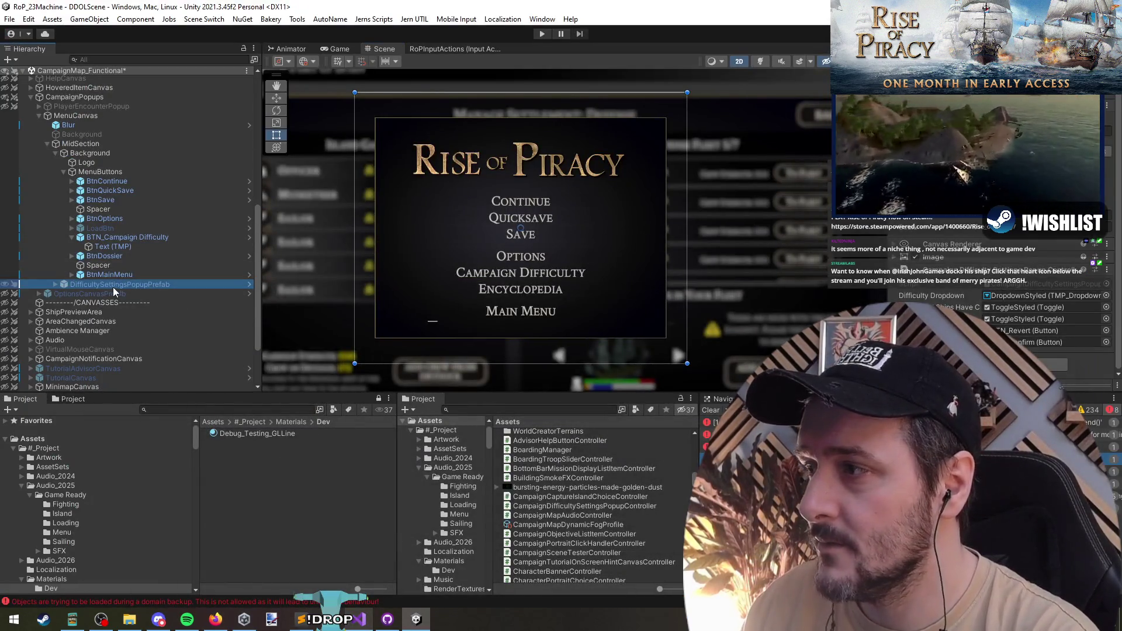
Deactivate MenuCanvas under CampaignPopups in the Hierarchy
left_click(77, 115)
key("Left")
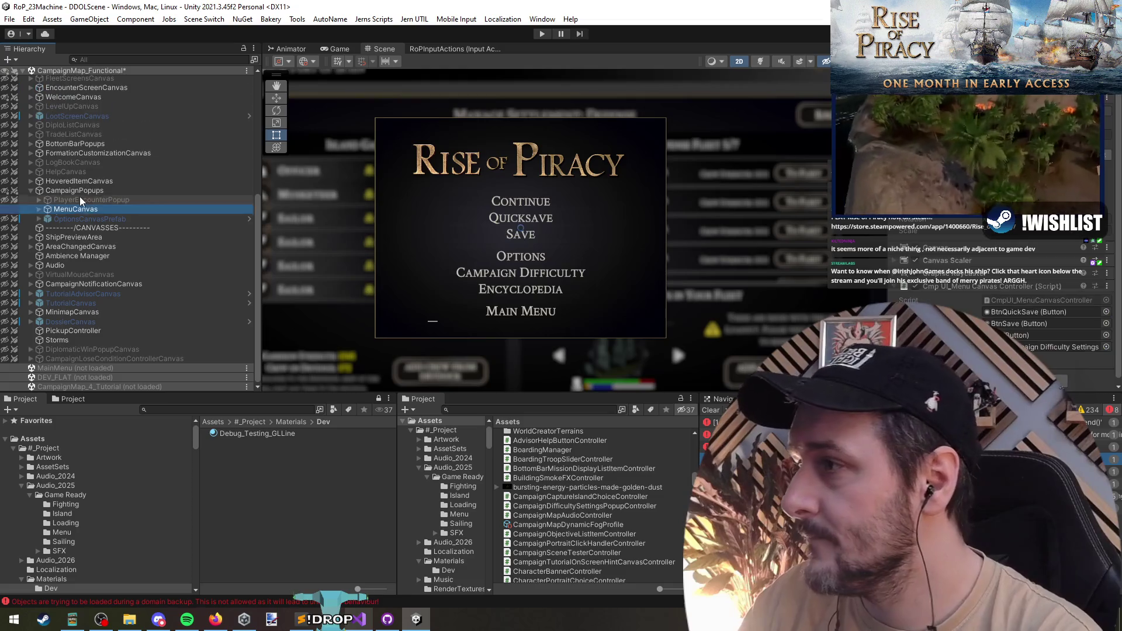
key("Left")
key("Left")
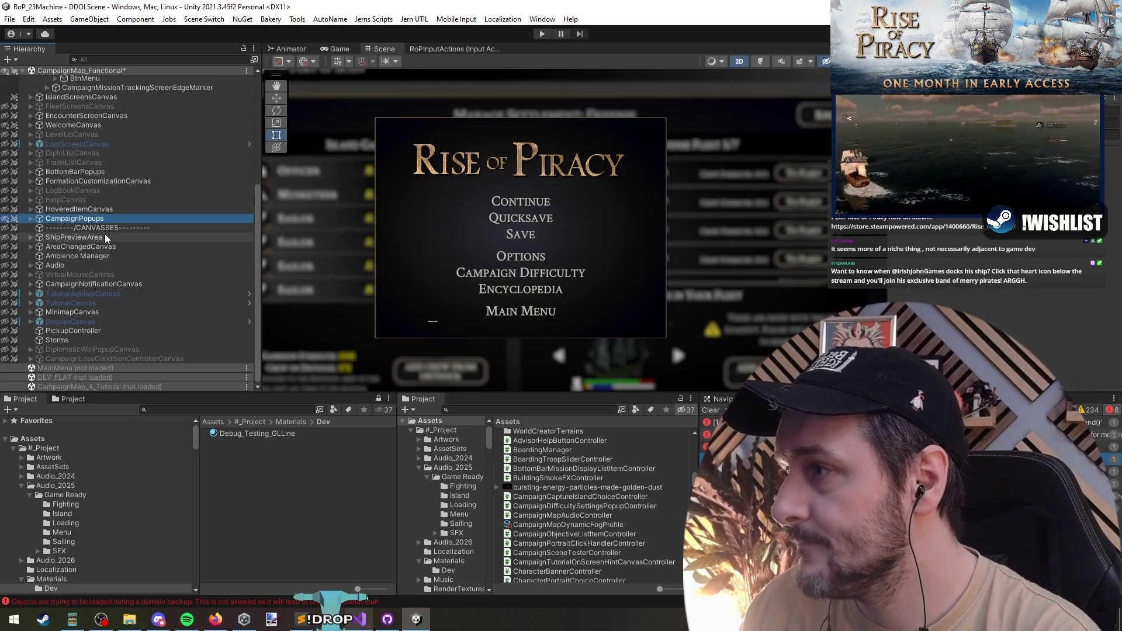
key("Right")
key("Down")
key("Down")
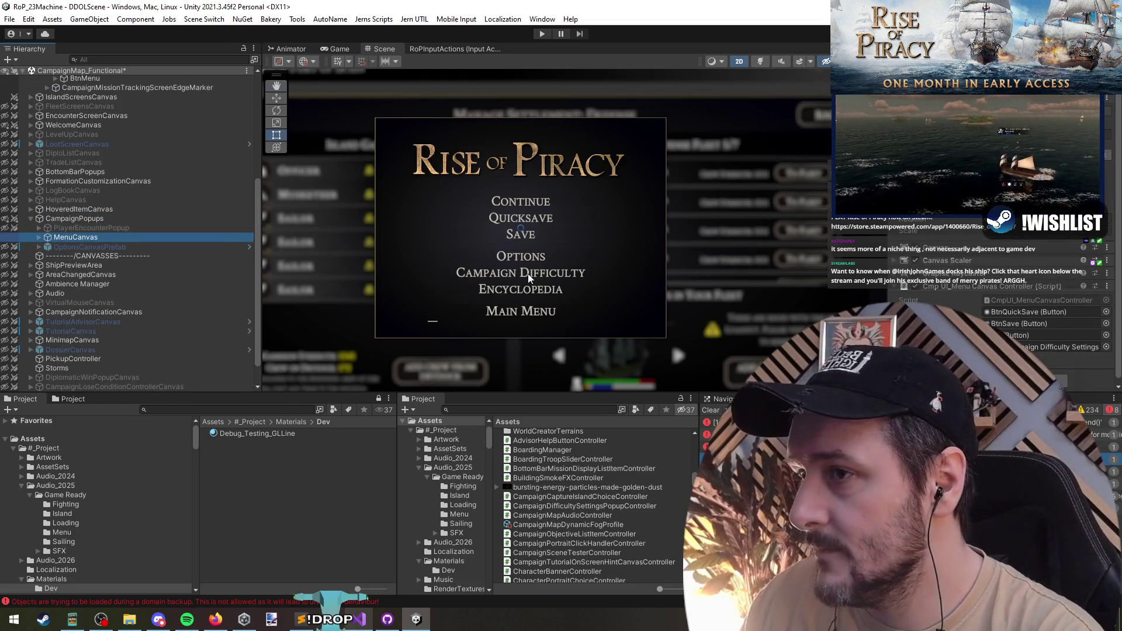
key("alt+shift+a")
key("f")
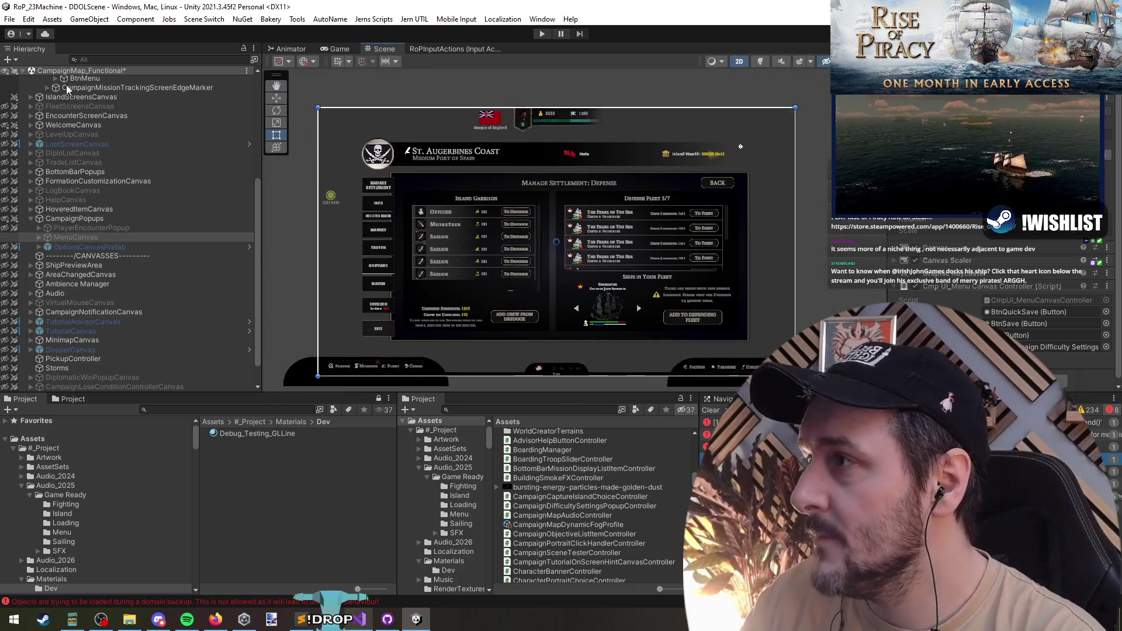
Unload the CampaignMap_Functional scene so only DDOLScene stays loaded
right_click(67, 77)
left_click(112, 142)
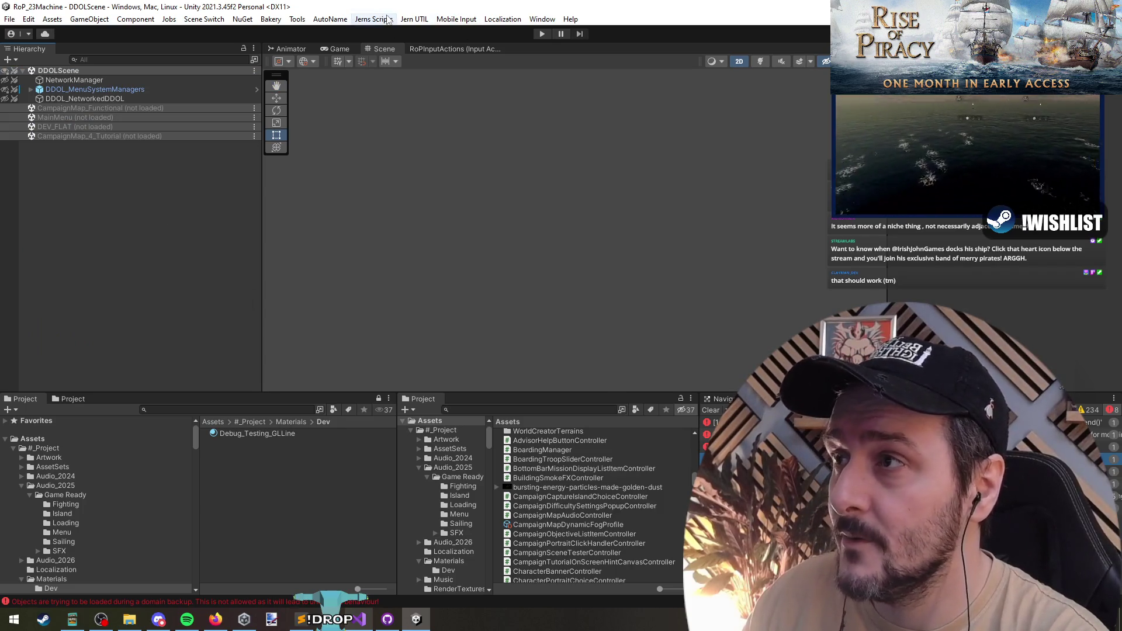
Enter Play mode and wait for the Rise of Piracy main menu
left_click(542, 34)
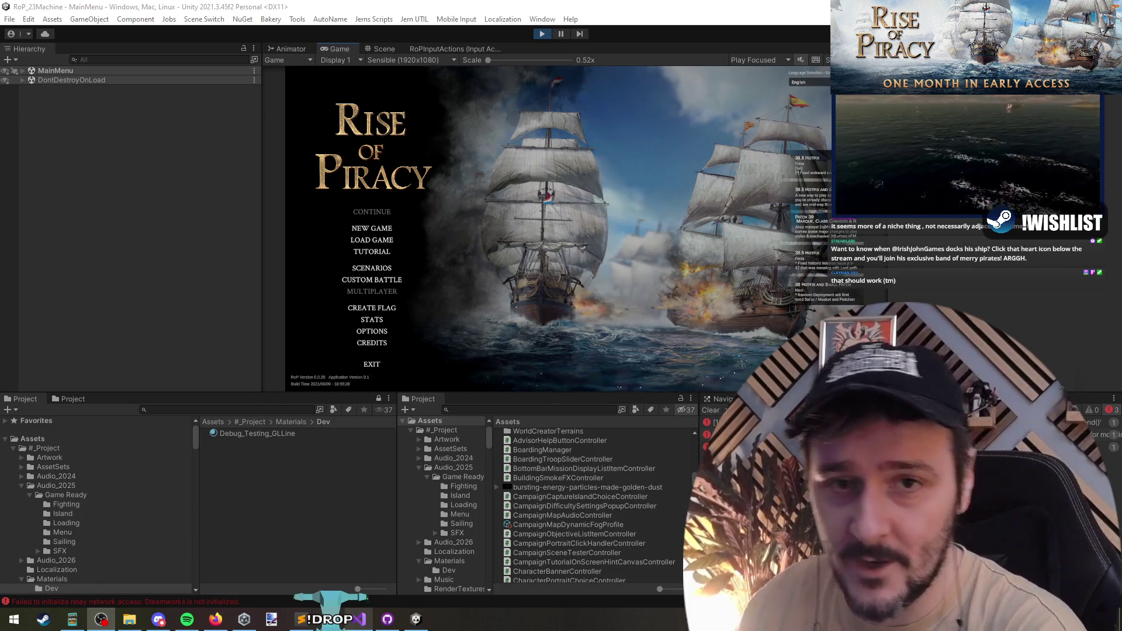
From the main menu start A New Beginning, confirming the customised difficulty settings
left_click(379, 251)
left_click(549, 313)
left_click(371, 229)
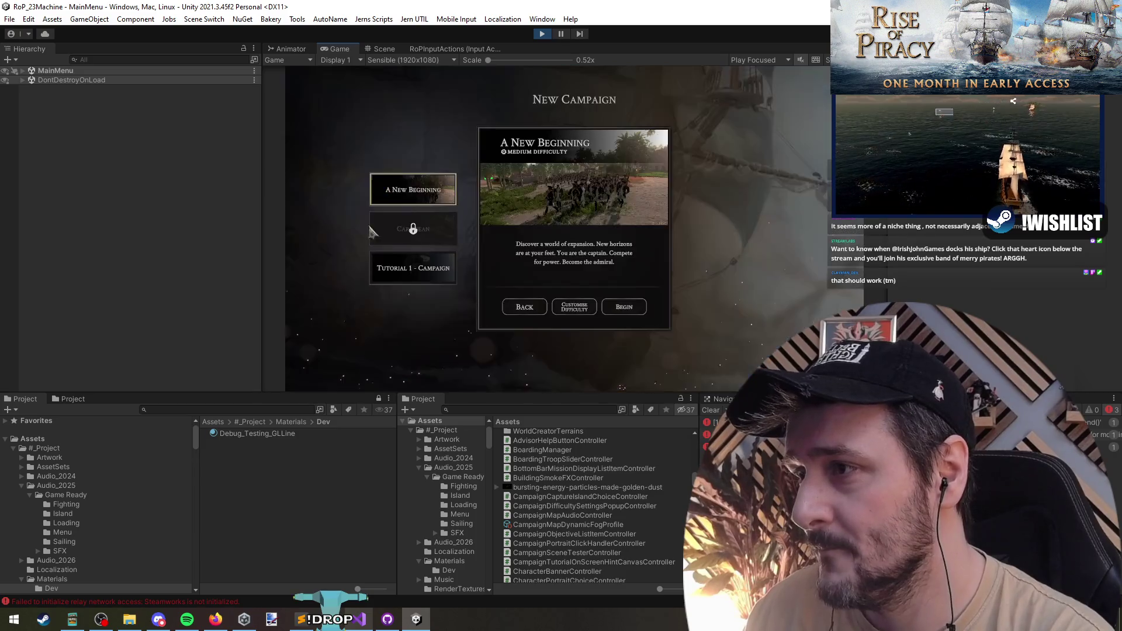
left_click(574, 309)
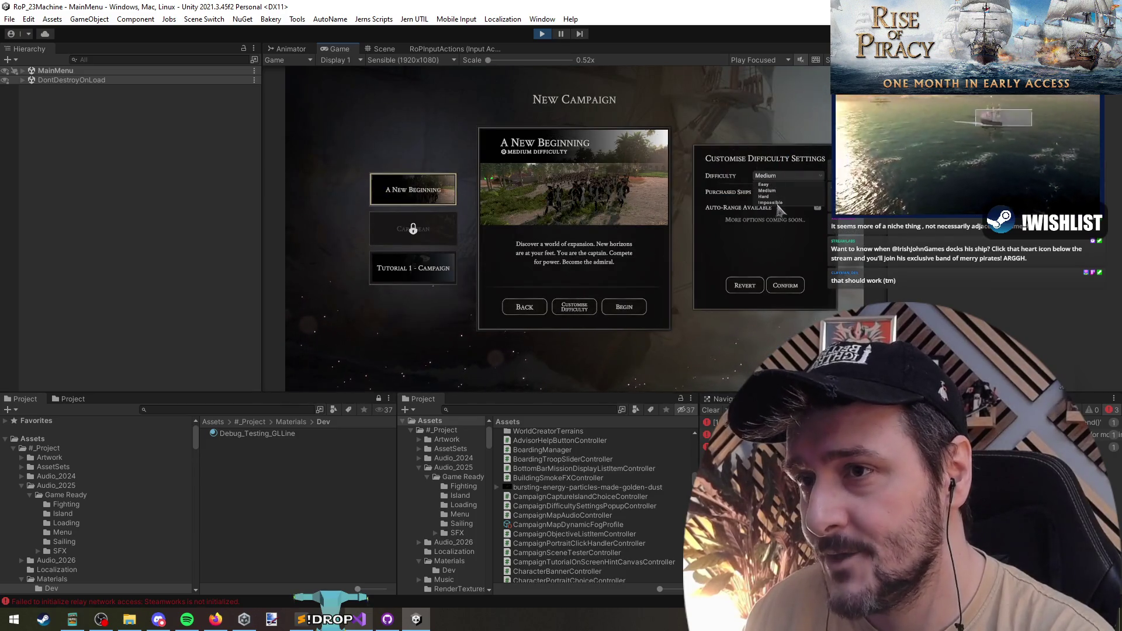
left_click(785, 287)
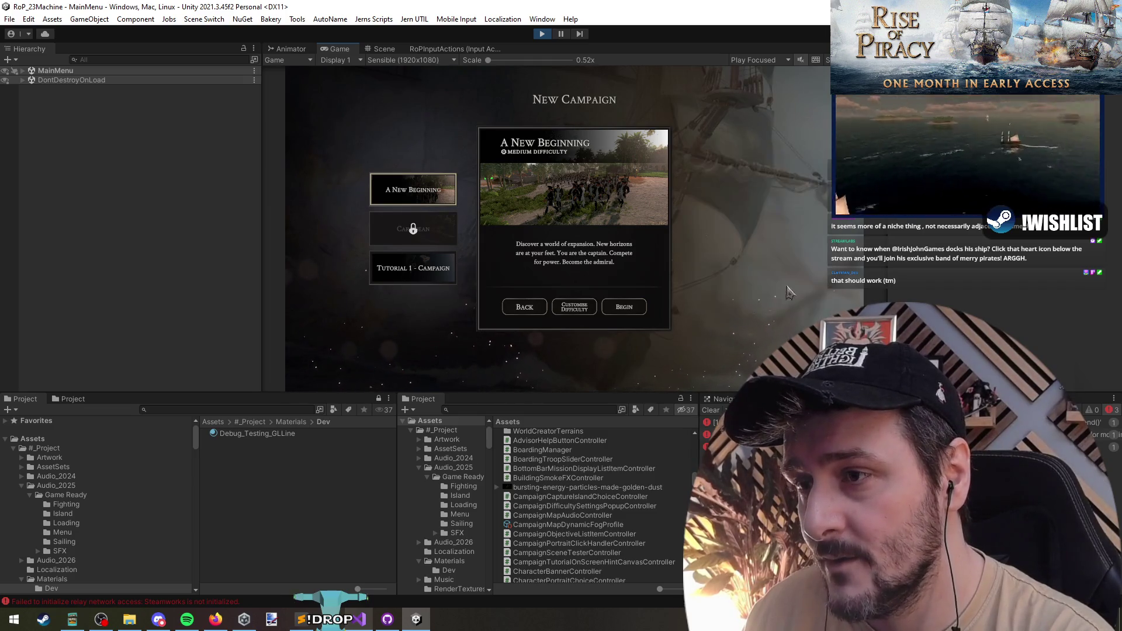
left_click(625, 309)
Choose the admiral captain Barnacle Jerome, begin, and confirm the Admiral Class Selected dialog
key("Left")
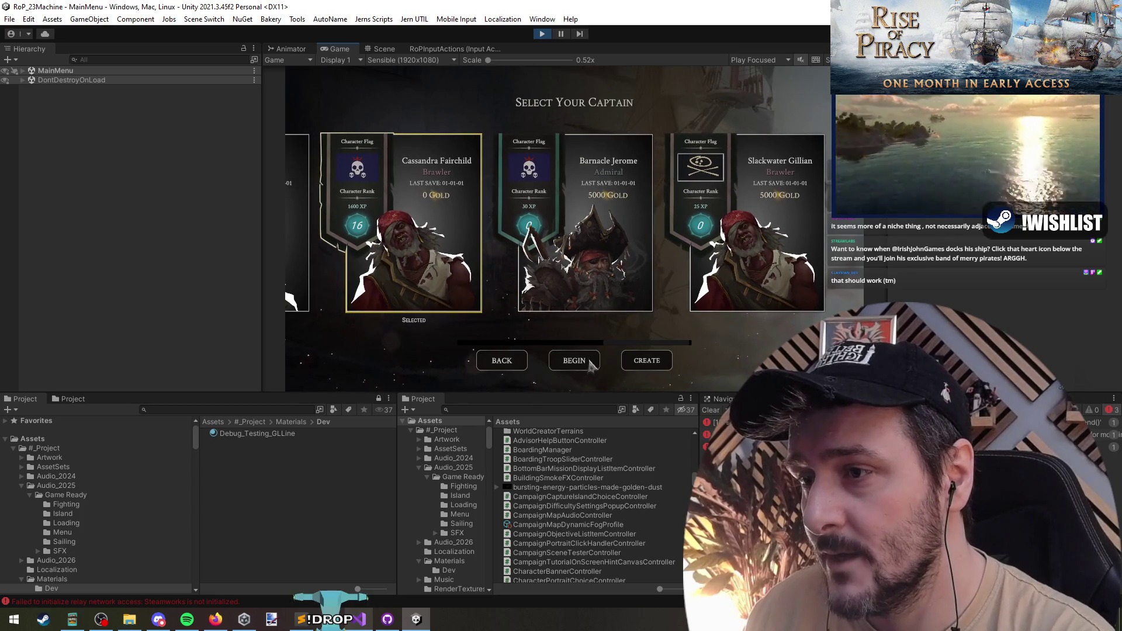
left_click(585, 317)
left_click(574, 360)
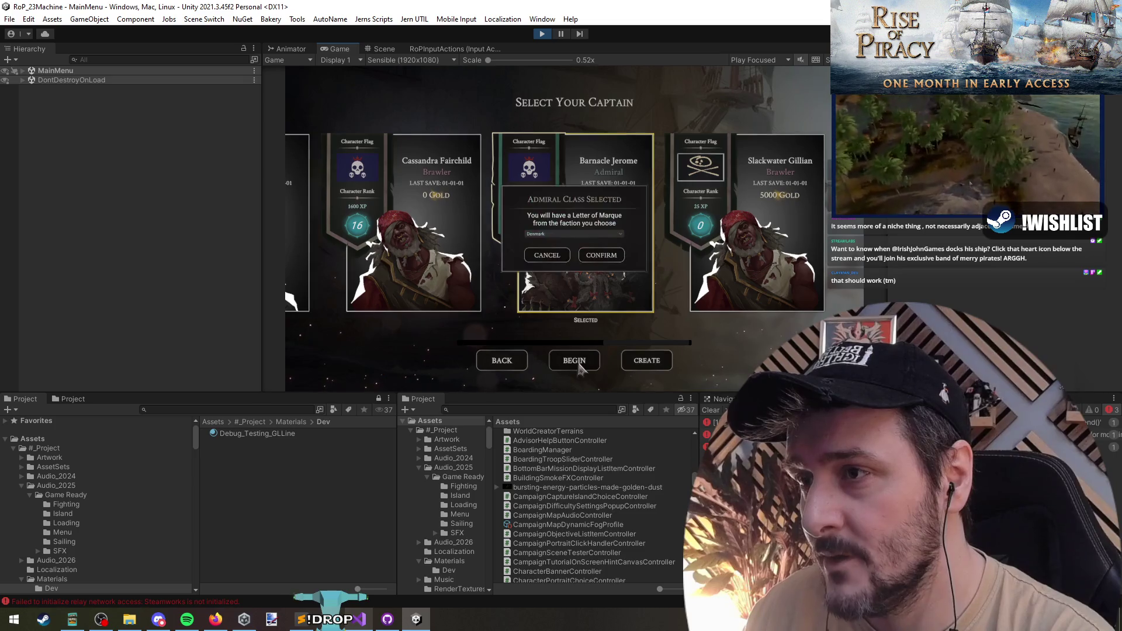
left_click(561, 235)
left_click(613, 257)
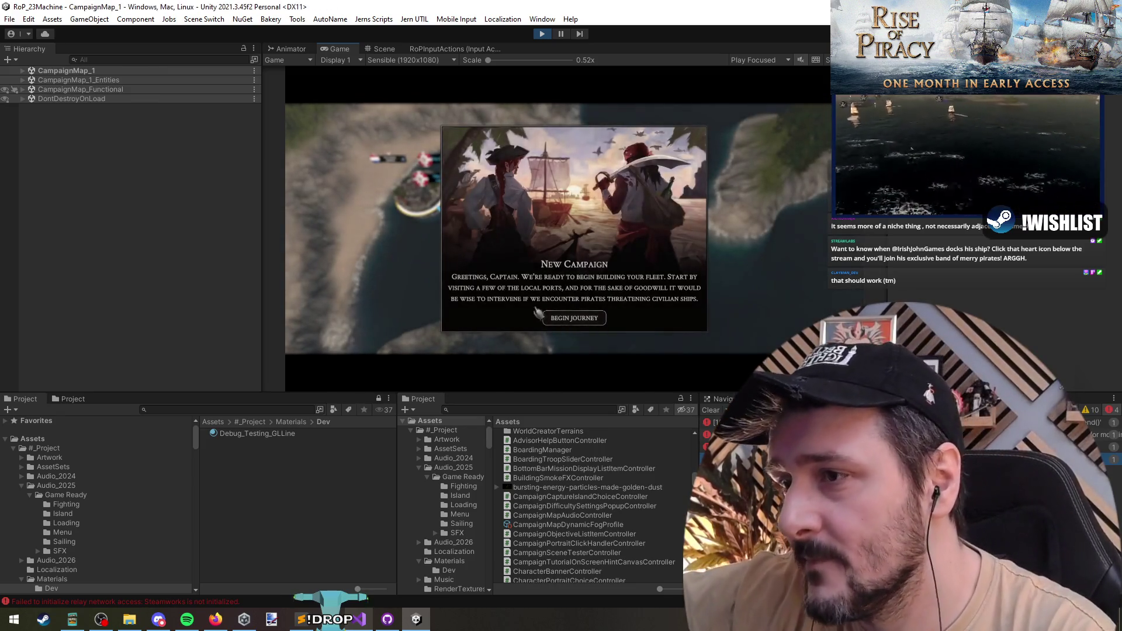
Dismiss the welcome popup, open the pause menu, stop Play mode and reload CampaignMap_Functional
left_click(573, 319)
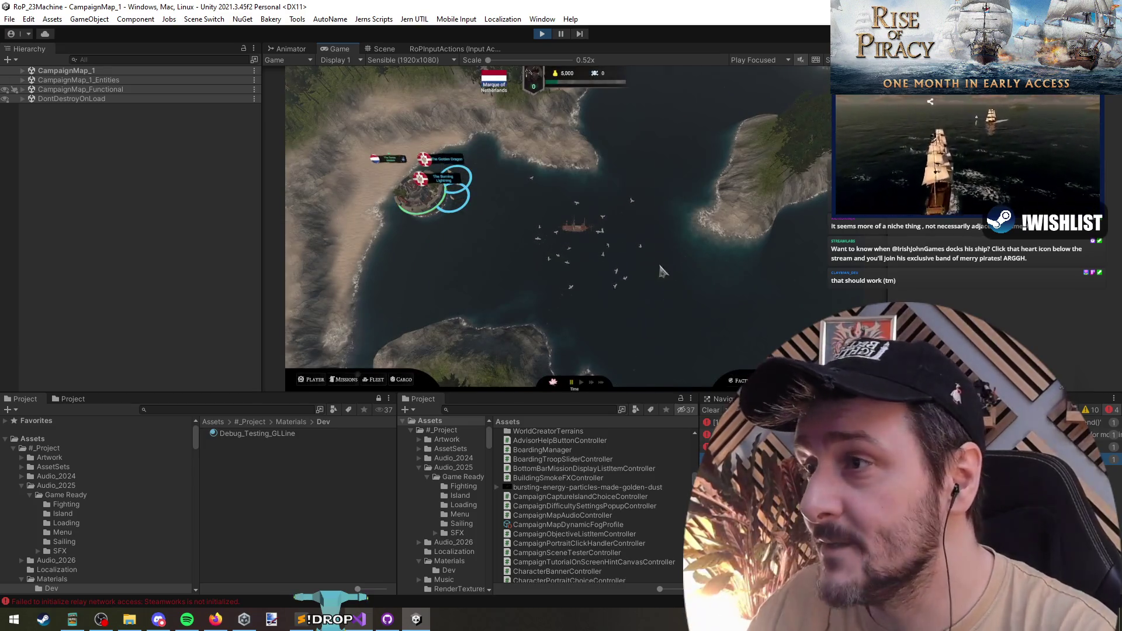
key("Escape")
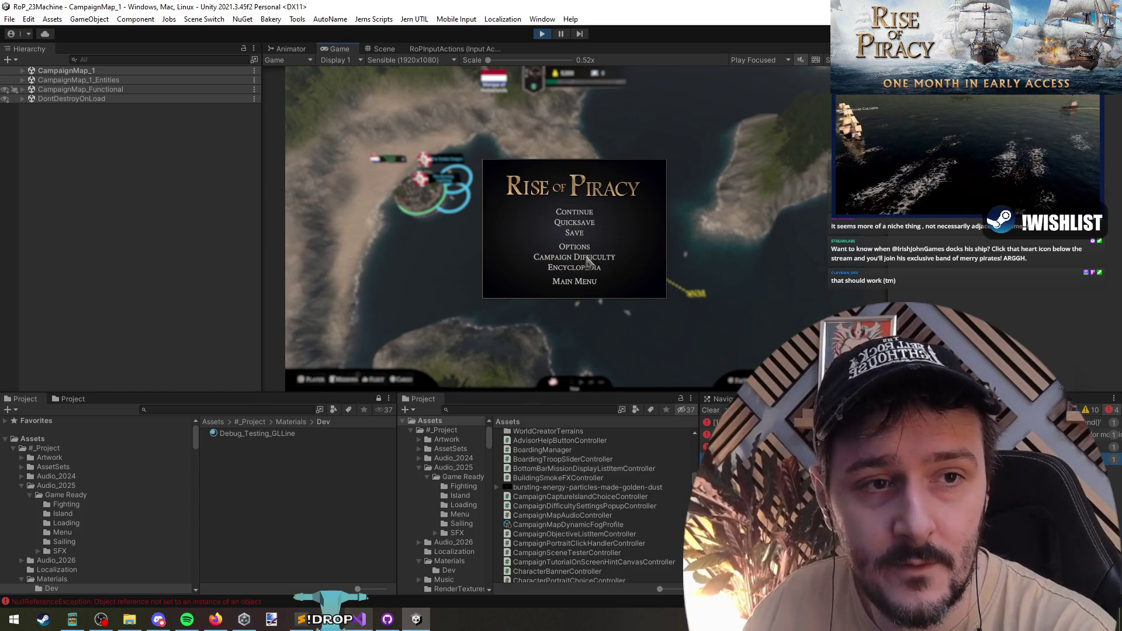
left_click(543, 33)
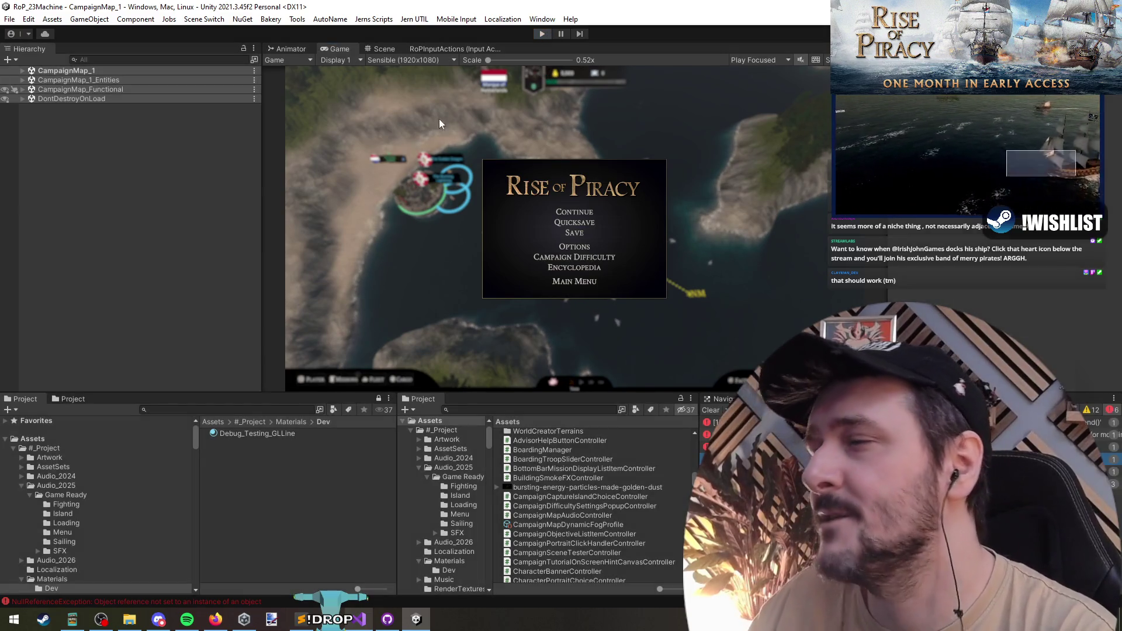
double_click(109, 107)
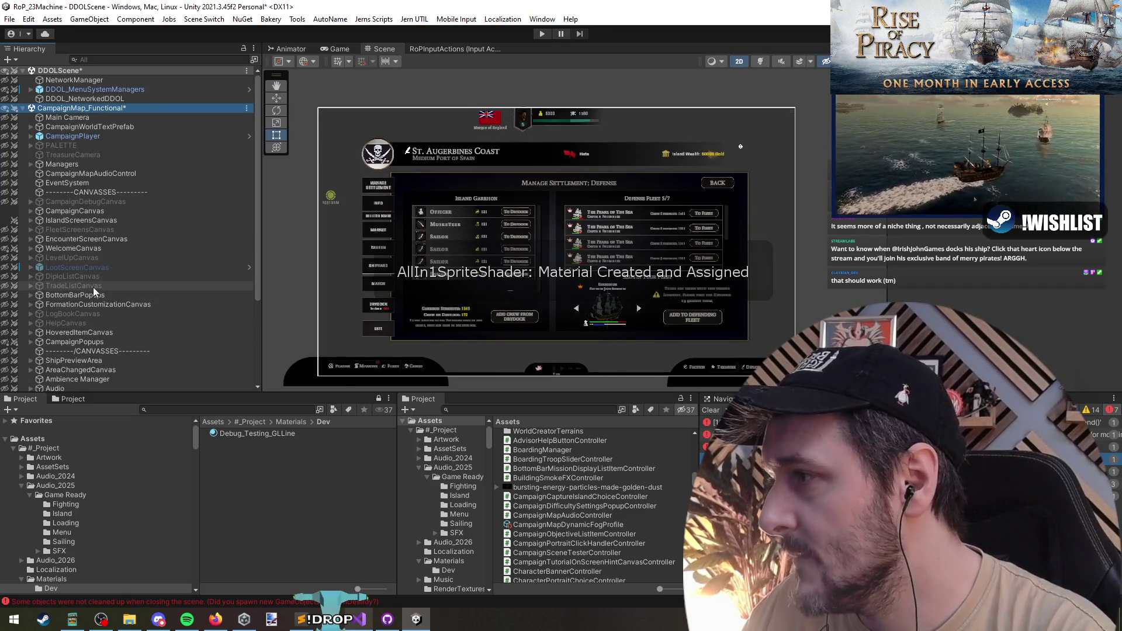
left_click(94, 294)
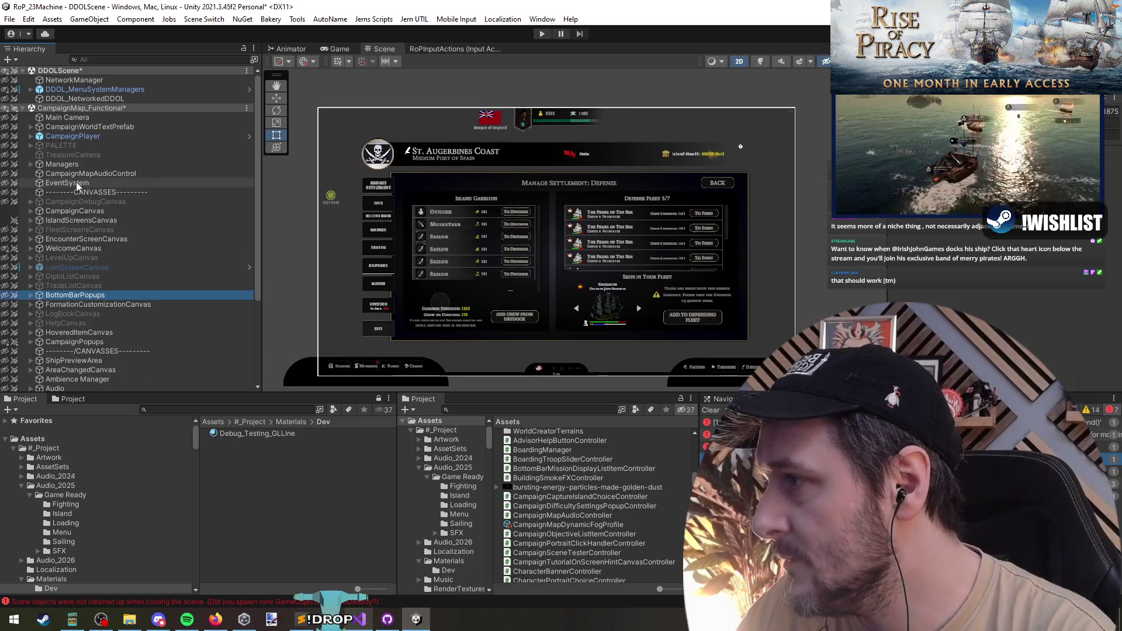
scroll(84, 318, "down", 4)
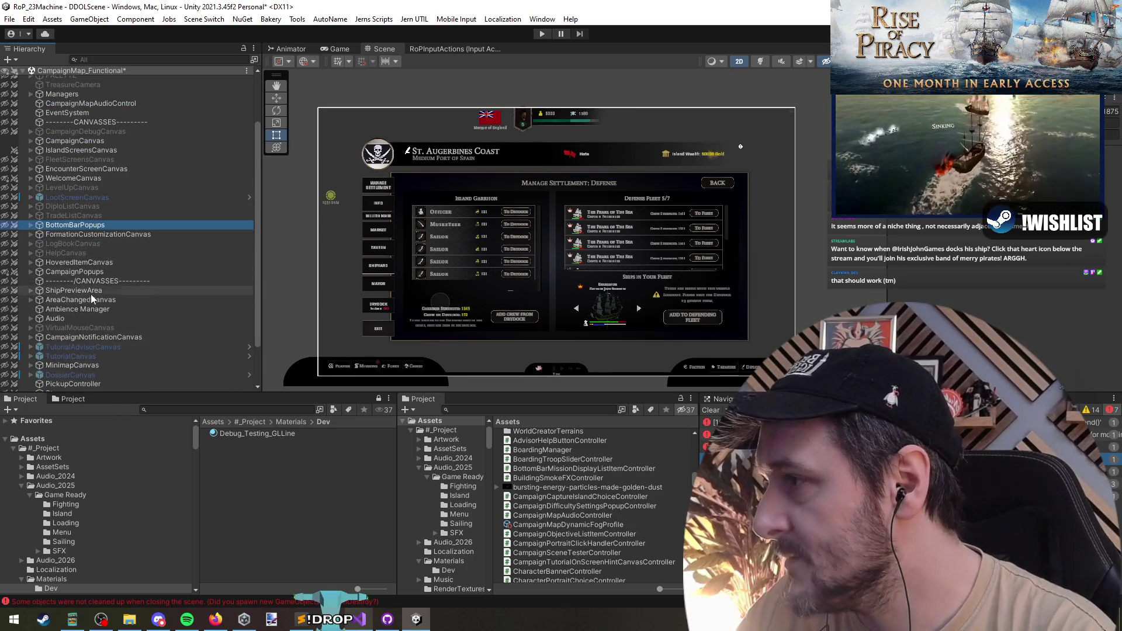
Enable MenuCanvas under CampaignPopups to preview the pause menu
left_click(88, 272)
key("Right")
left_click(101, 290)
key("alt+shift+a")
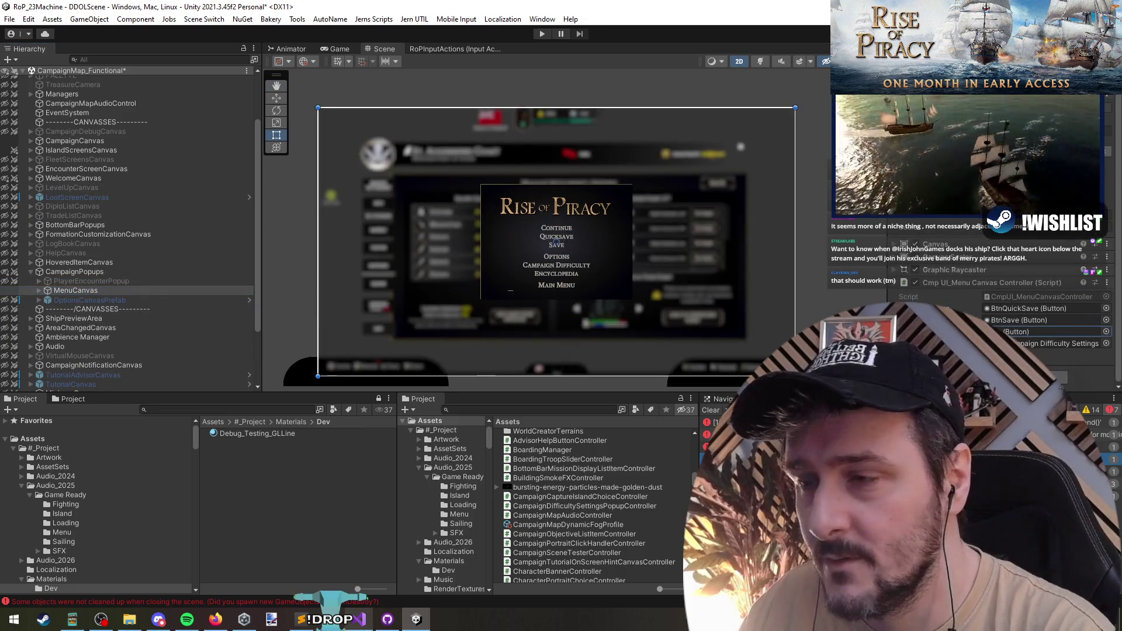
scroll(585, 275, "up", 4)
Expand MidSection and MenuButtons and ping the canvas's difficulty settings popup reference
key("Right")
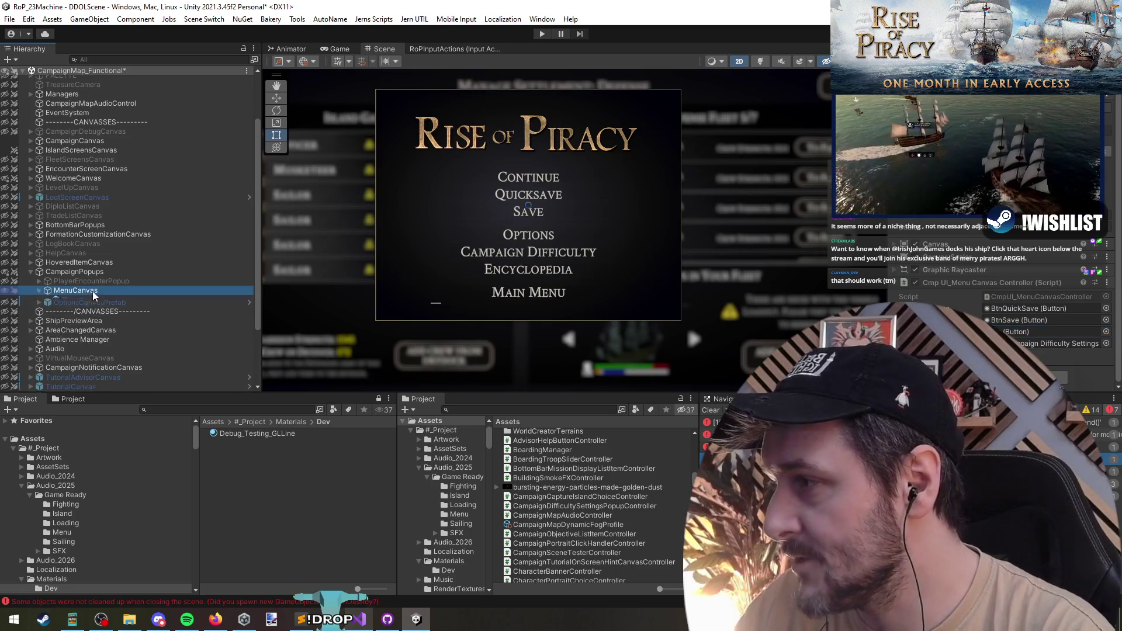
key("Down")
key("Down")
key("Down")
key("Right")
key("Down")
key("Right")
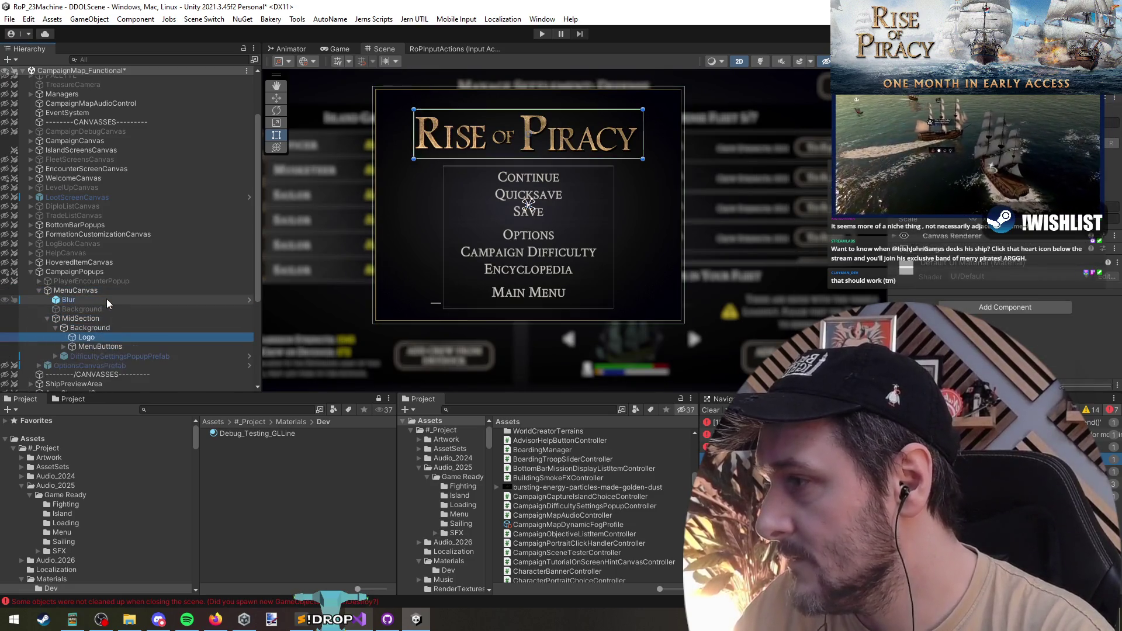
key("Down")
key("Down")
key("Right")
key("Up")
key("Up")
key("Up")
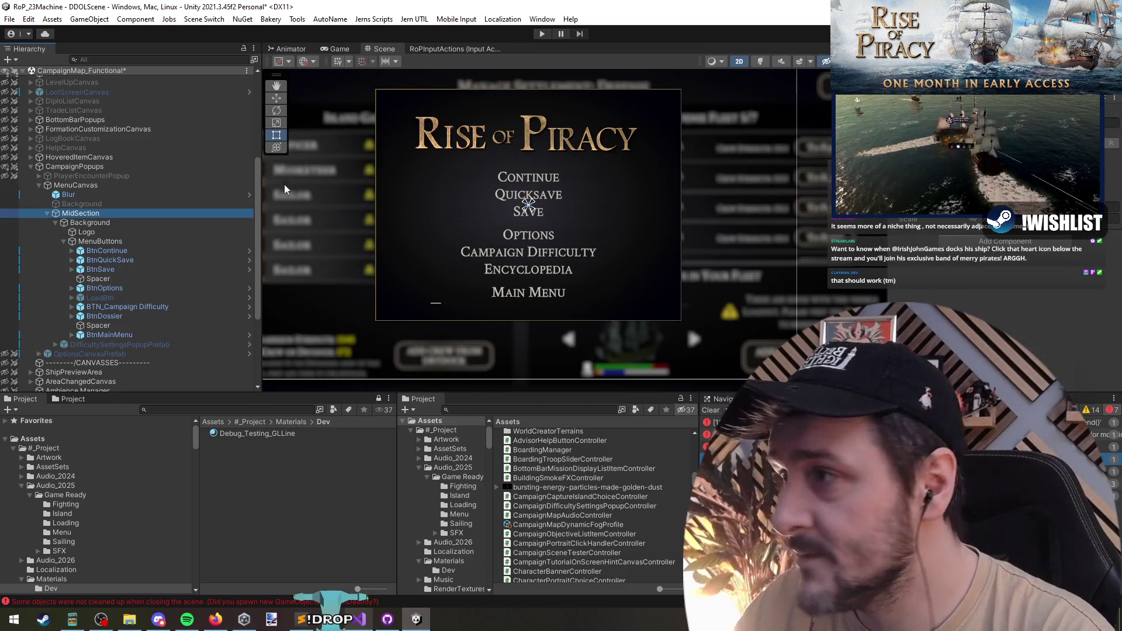
left_click(285, 188)
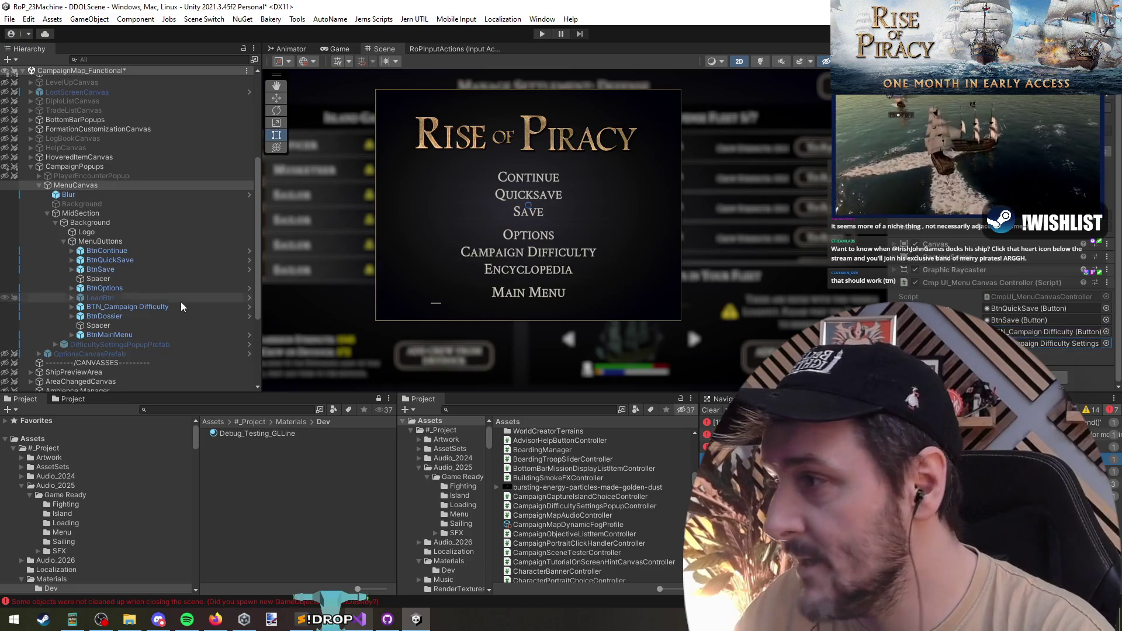
left_click(1046, 344)
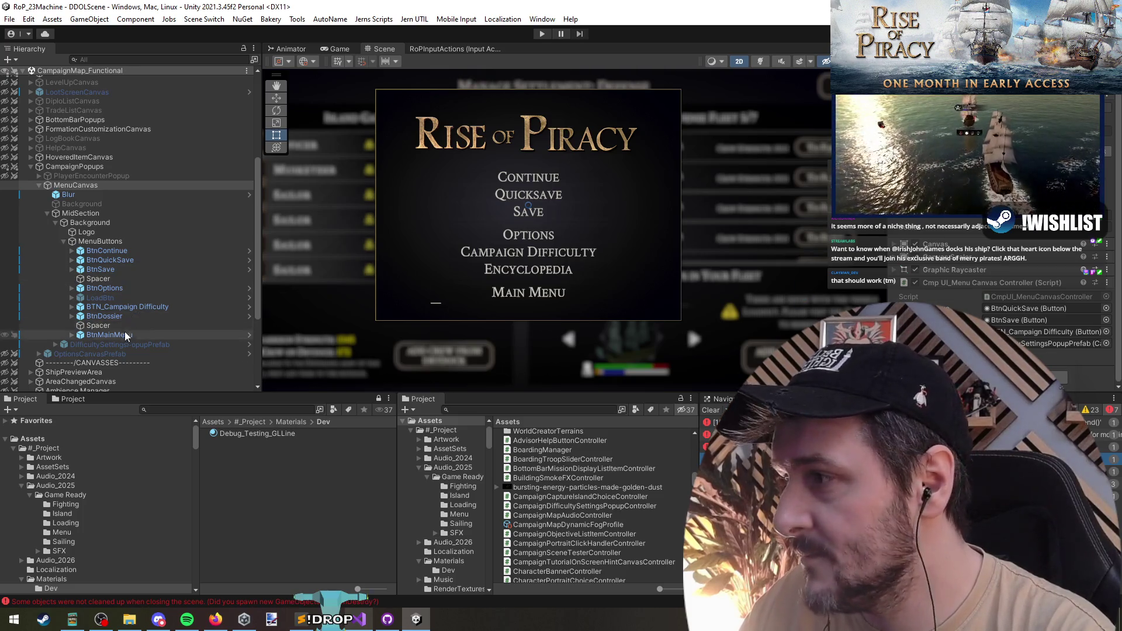
Collapse and disable MenuCanvas again, then bring up the campaign scene's options
left_click(110, 220)
key("Left")
key("Left")
key("Left")
key("Left")
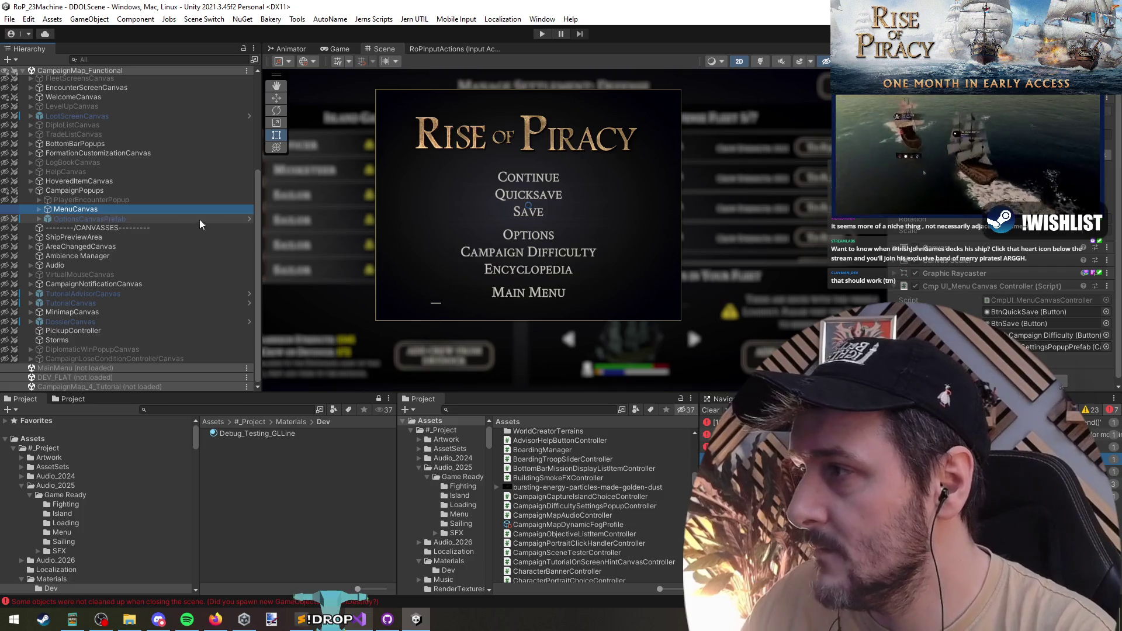
key("alt+shift+a")
right_click(91, 69)
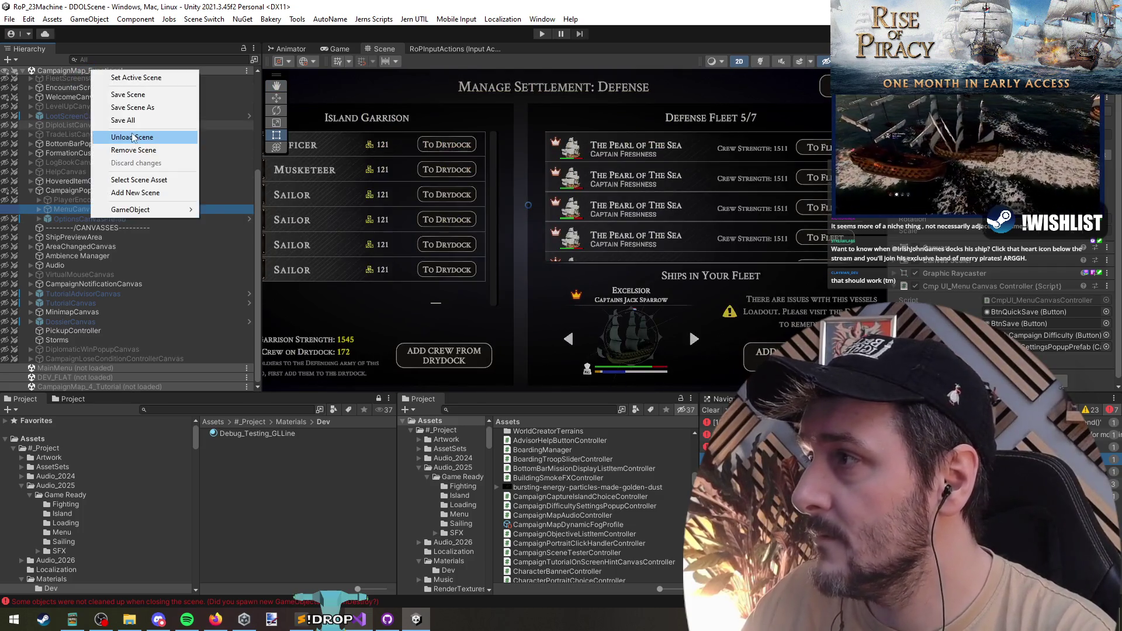
Unload CampaignMap_Functional and enter Play mode up to the main menu
right_click(85, 72)
left_click(114, 140)
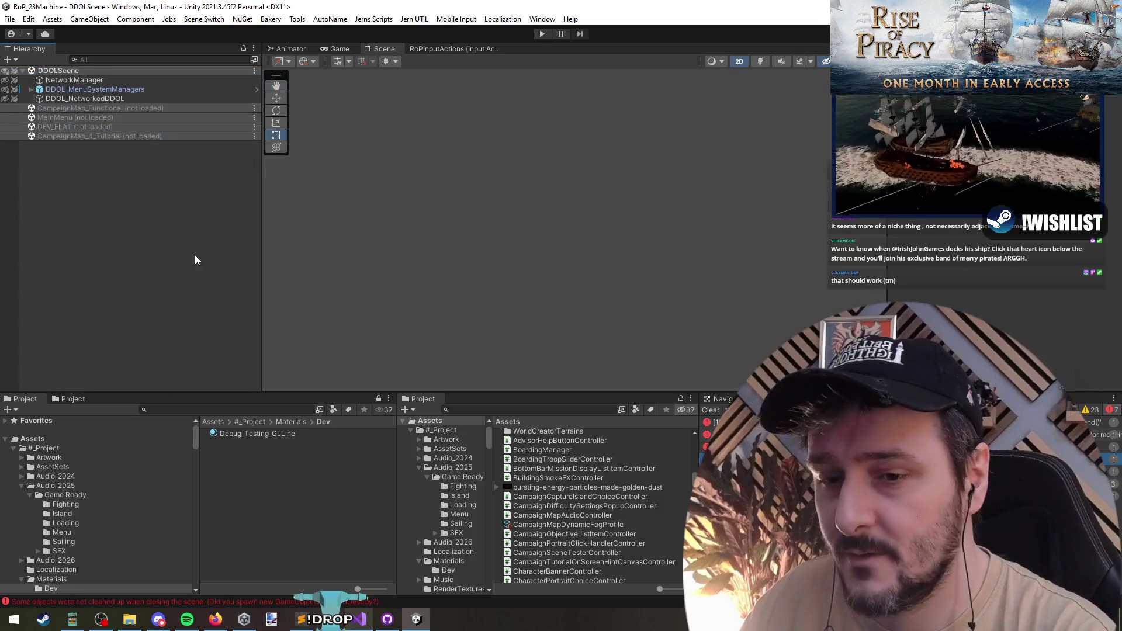
left_click(542, 34)
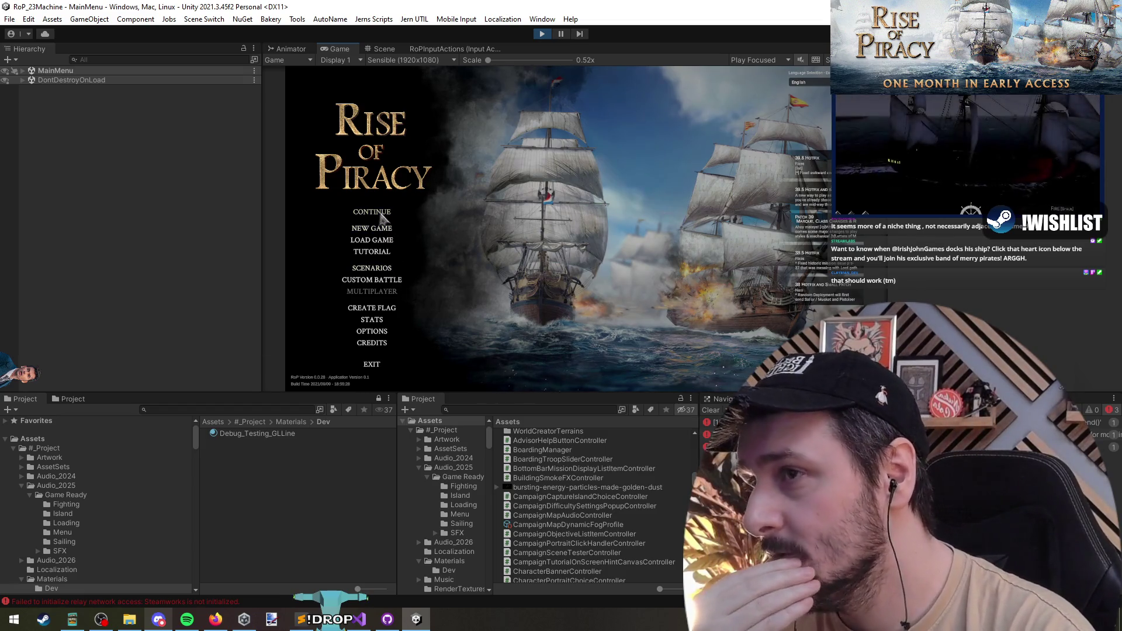
Continue the saved campaign, glance at the popup controller code, and return to Unity
left_click(372, 228)
key("alt+Tab")
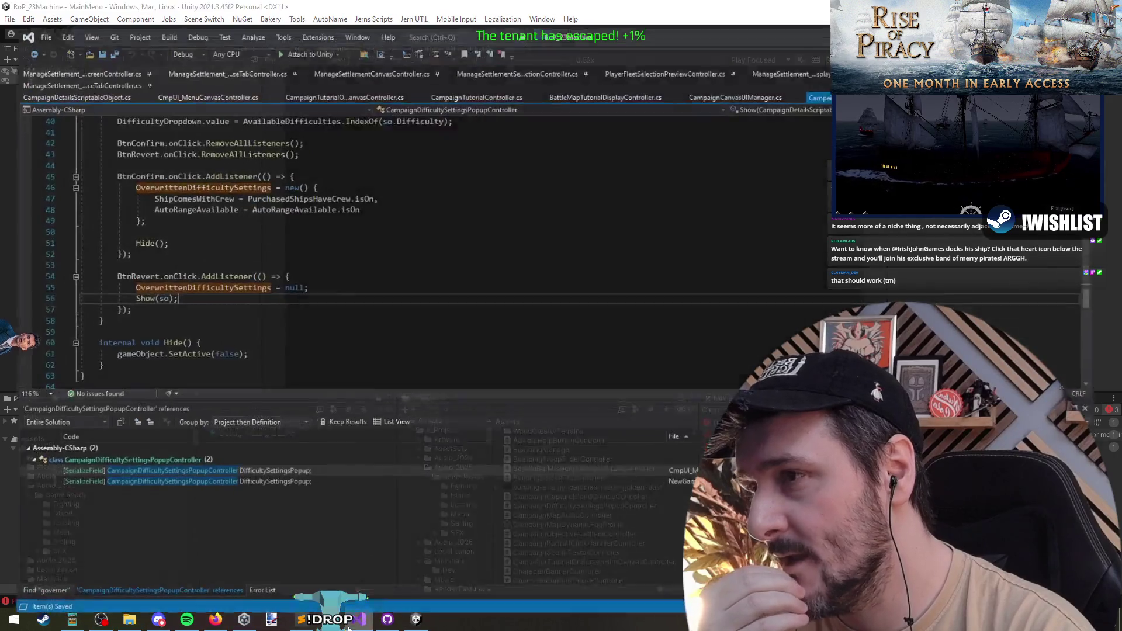
key("alt+Tab")
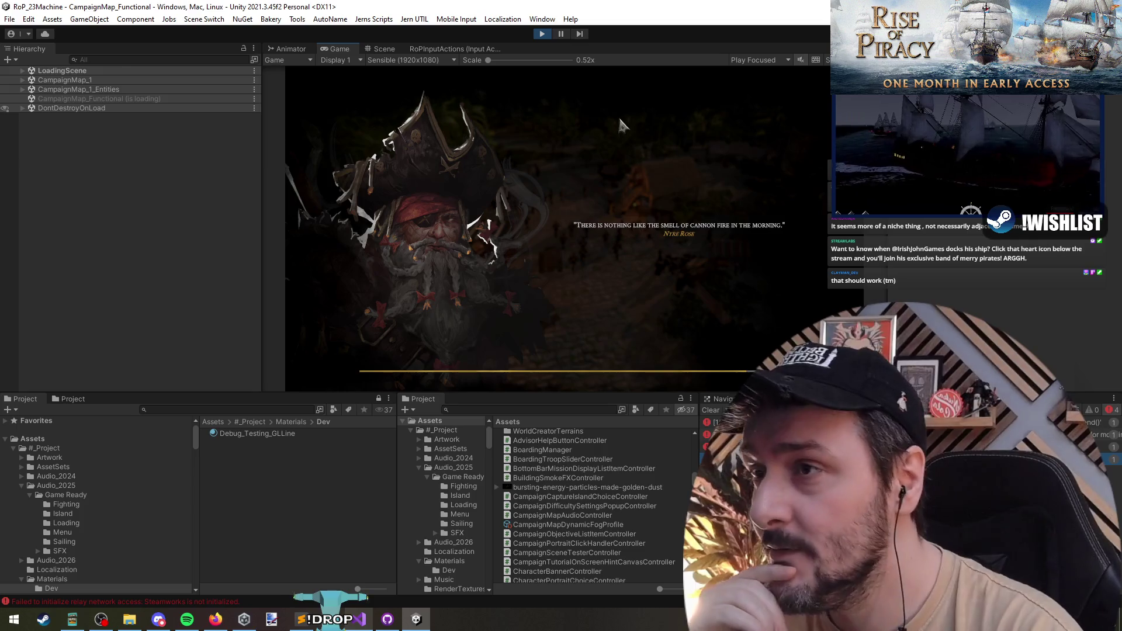
From the pause menu set difficulty to Impossible, revert to Hard, confirm and resume
left_click(676, 318)
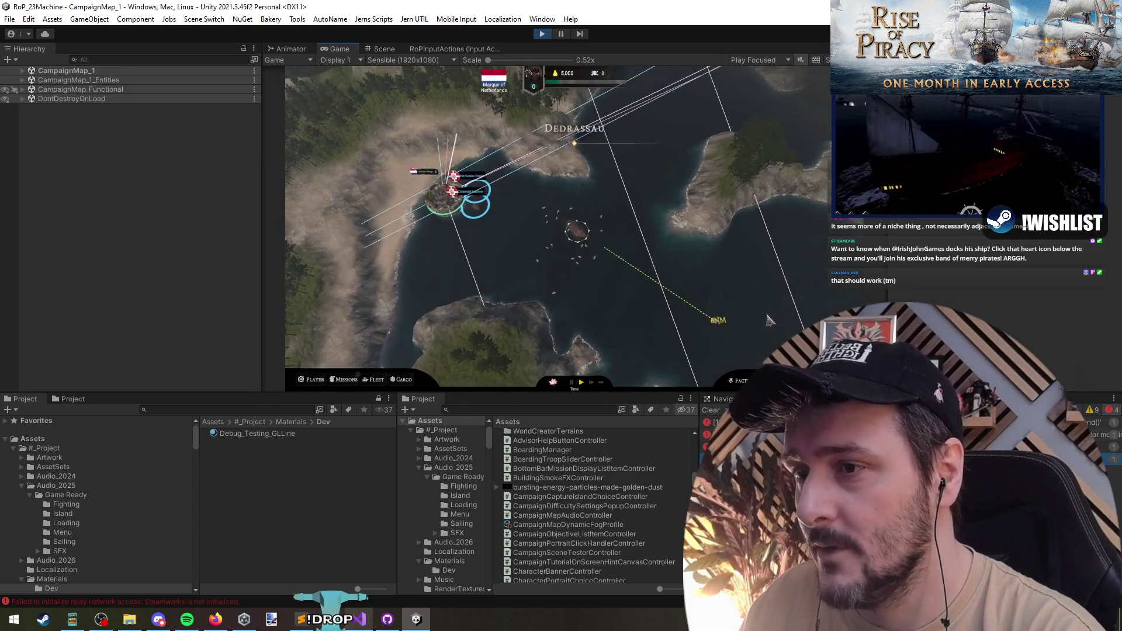
scroll(768, 320, "down", 3)
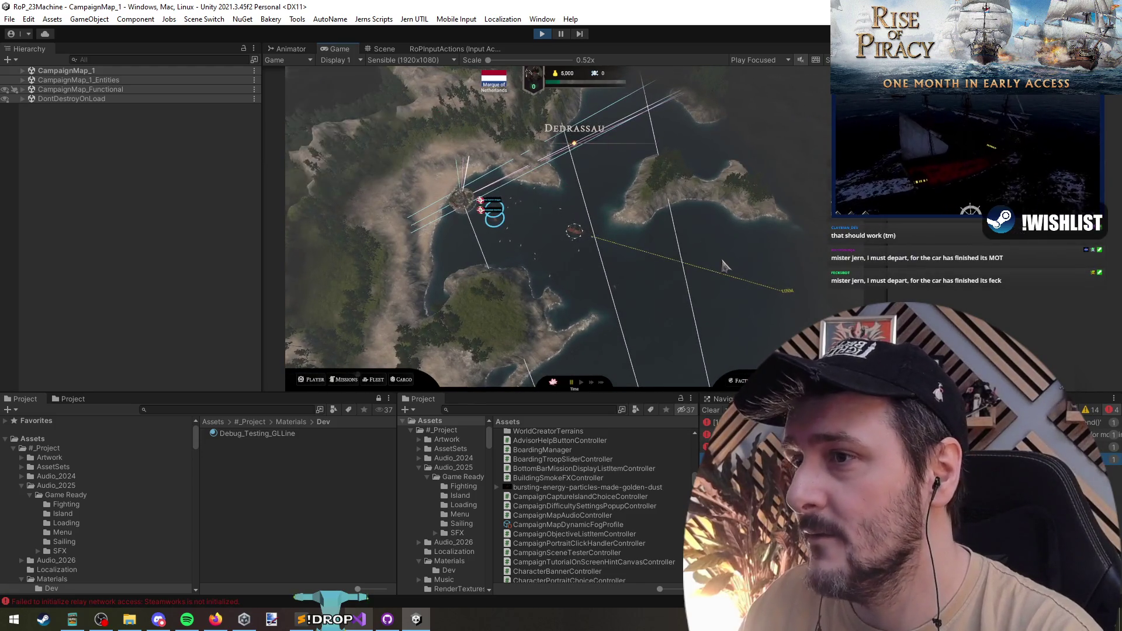
key("Escape")
left_click(582, 258)
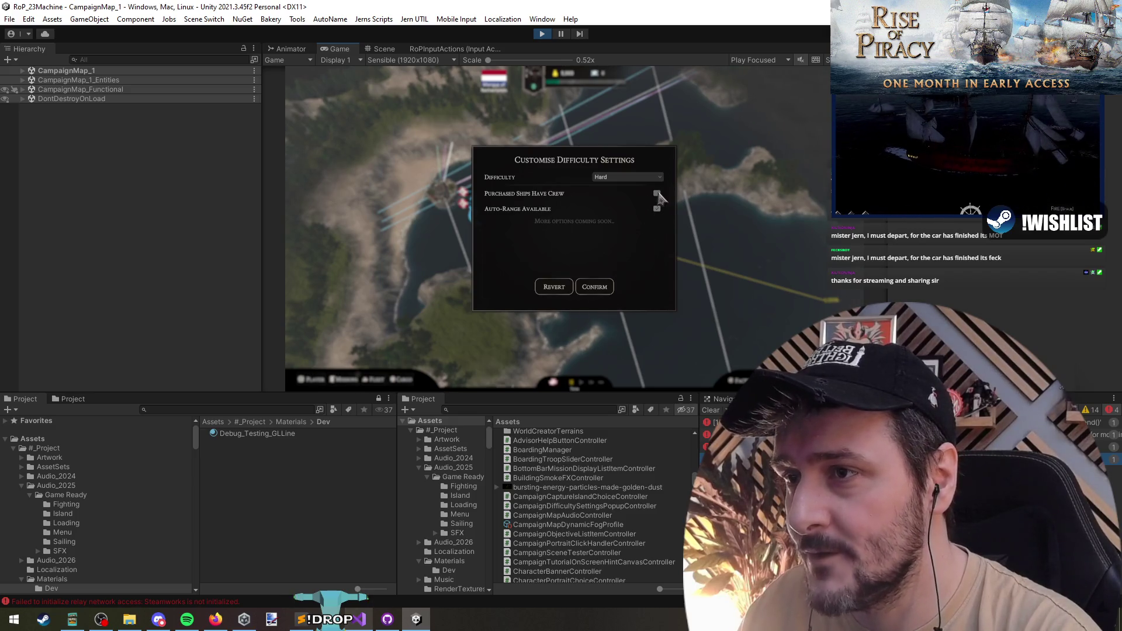
left_click(640, 177)
left_click(611, 204)
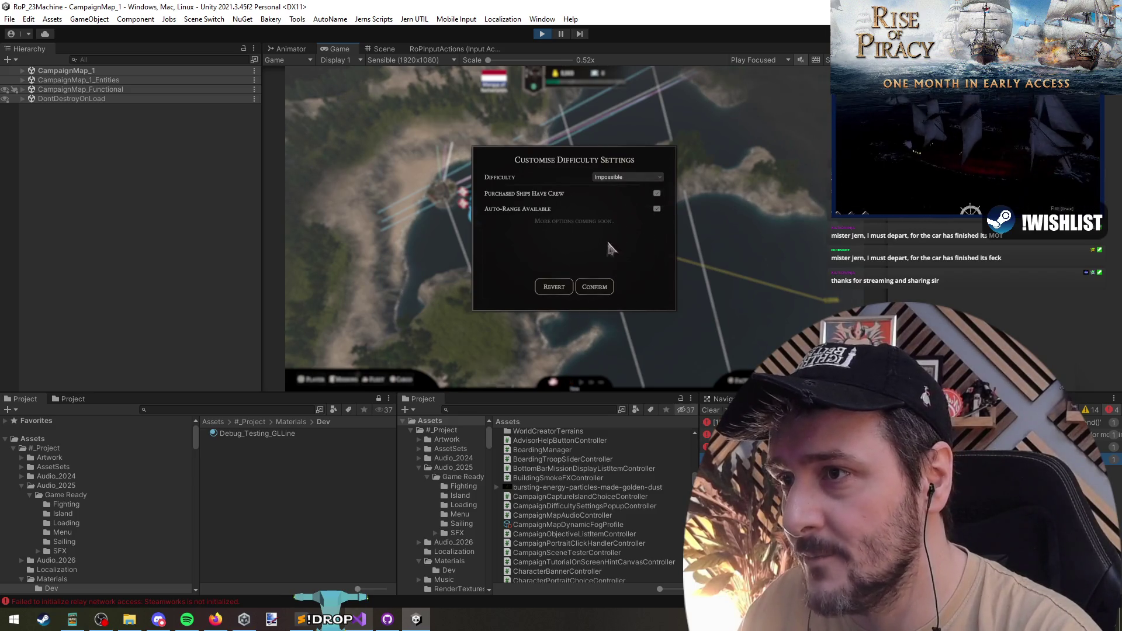
left_click(552, 287)
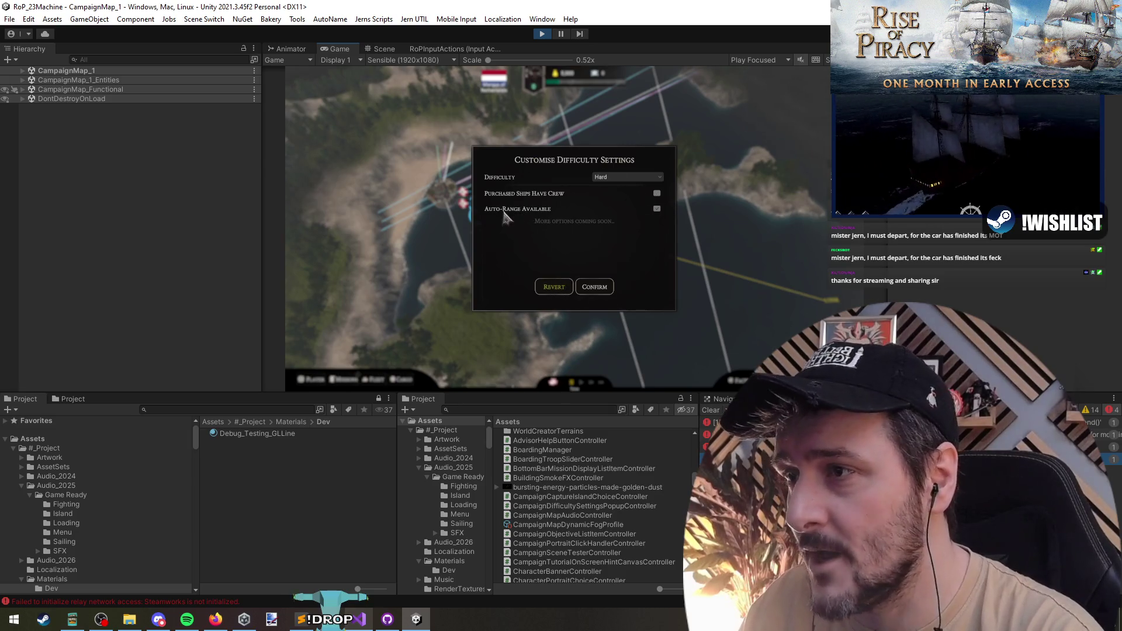
left_click(605, 287)
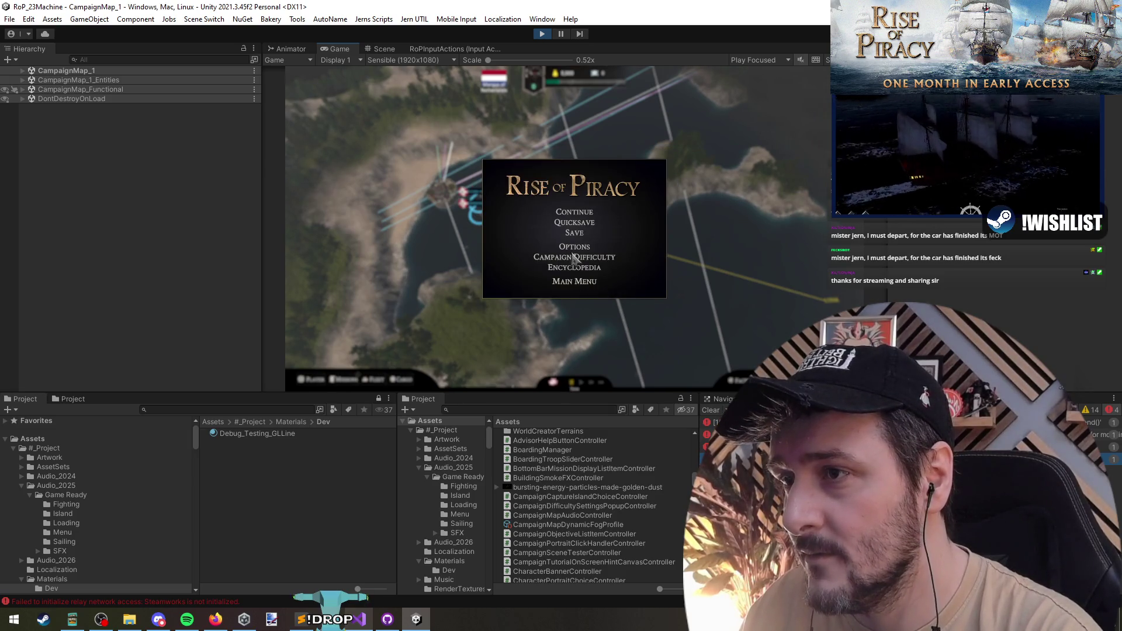
left_click(580, 211)
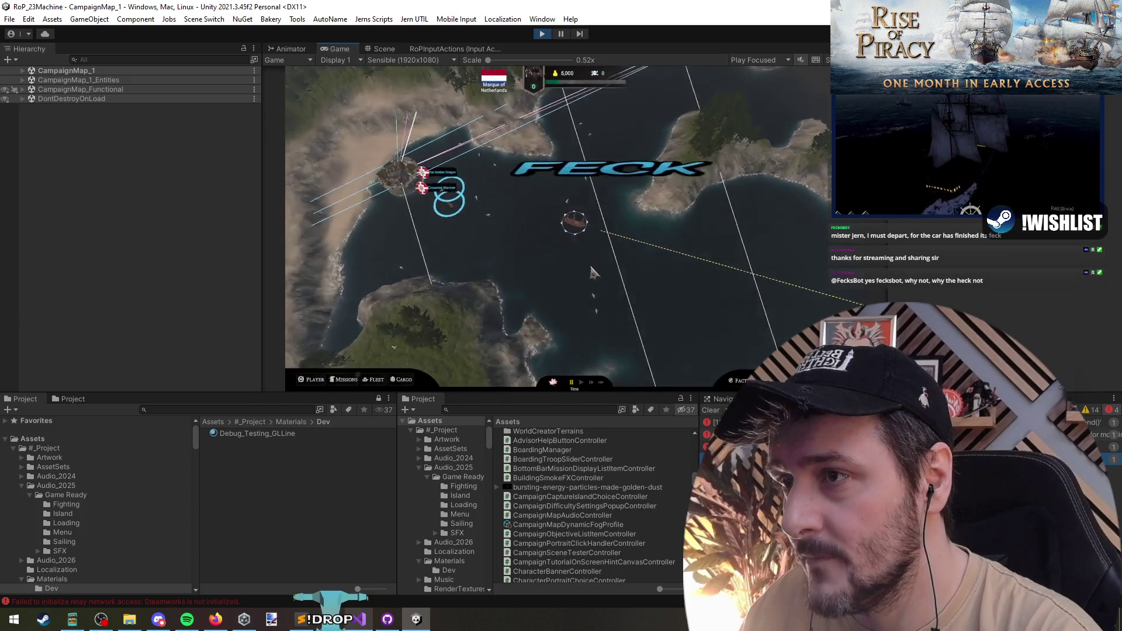
Reopen the difficulty popup, confirm the custom settings, and quit to the main menu
key("Escape")
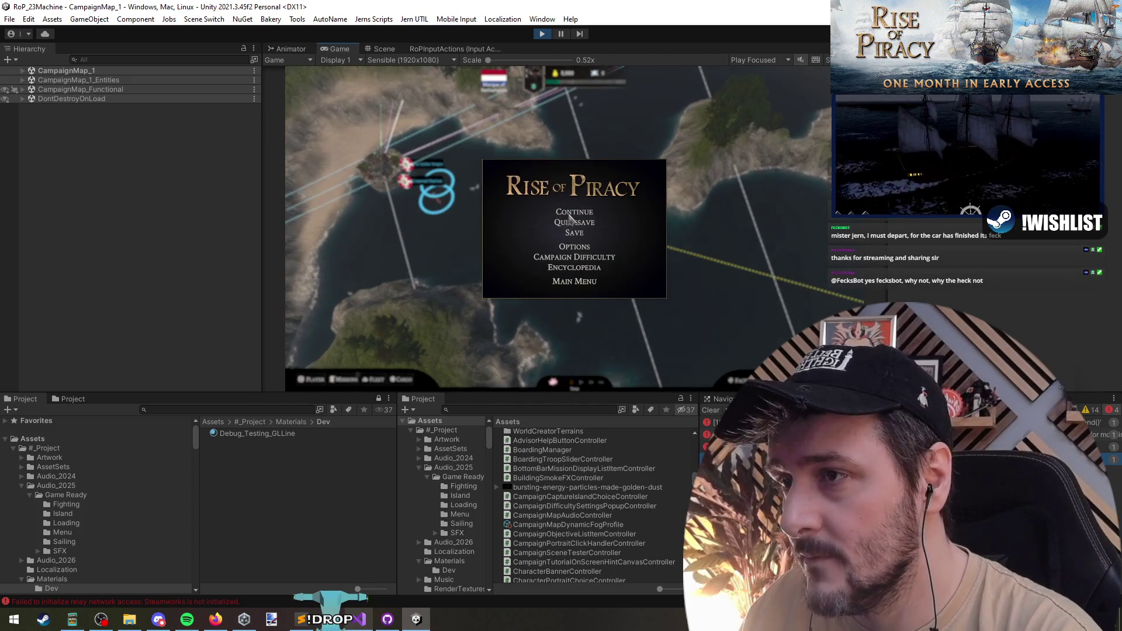
key("Escape")
key("Escape")
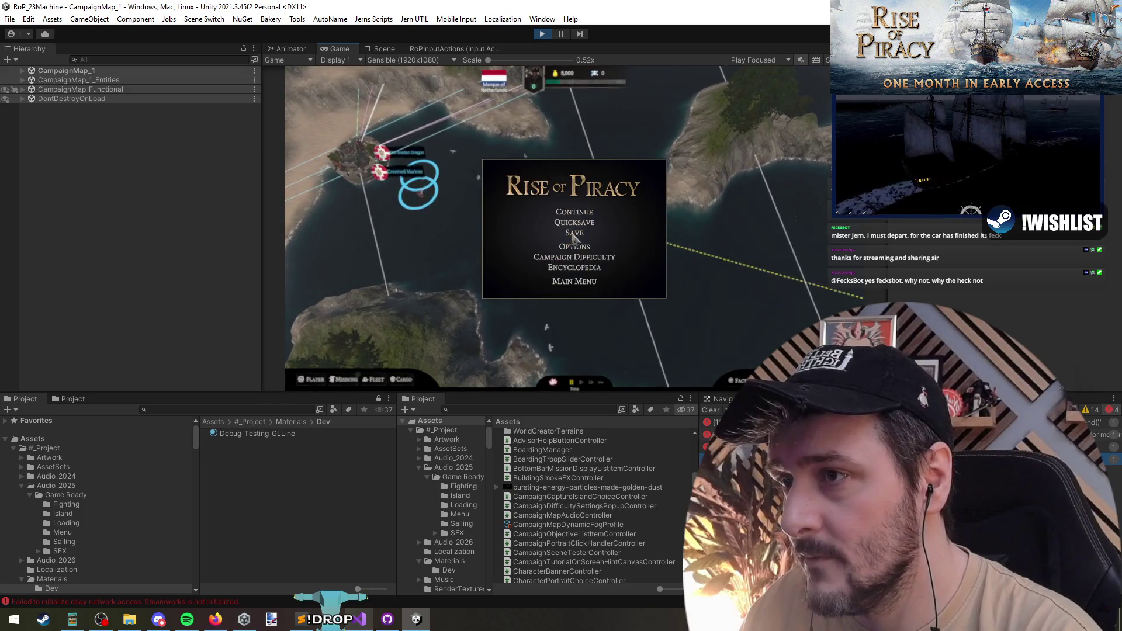
left_click(585, 259)
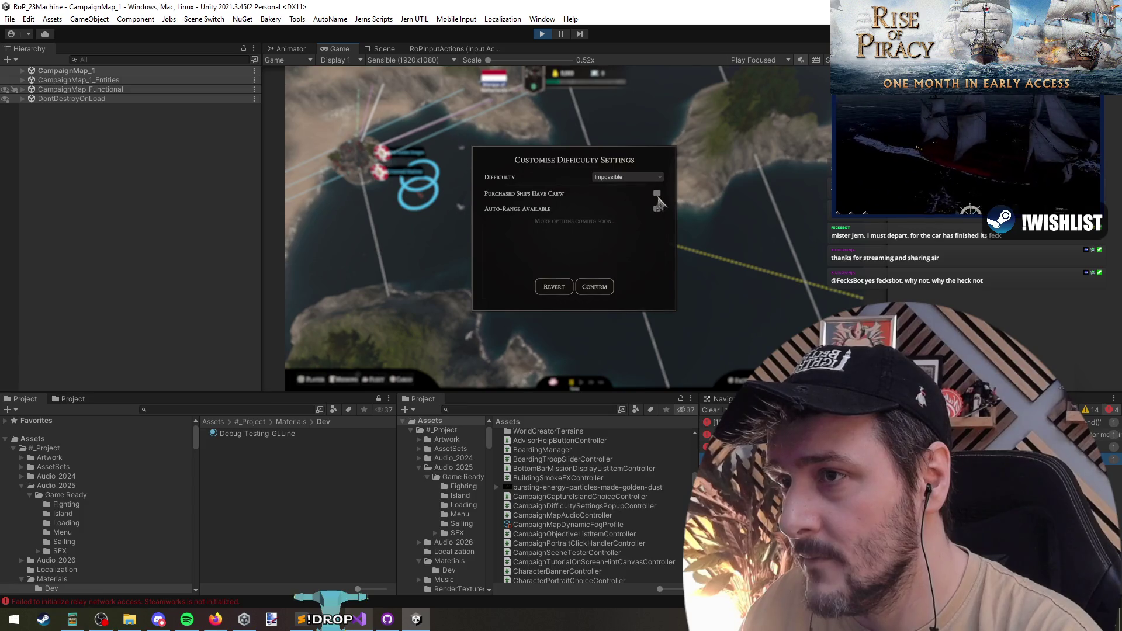
left_click(593, 293)
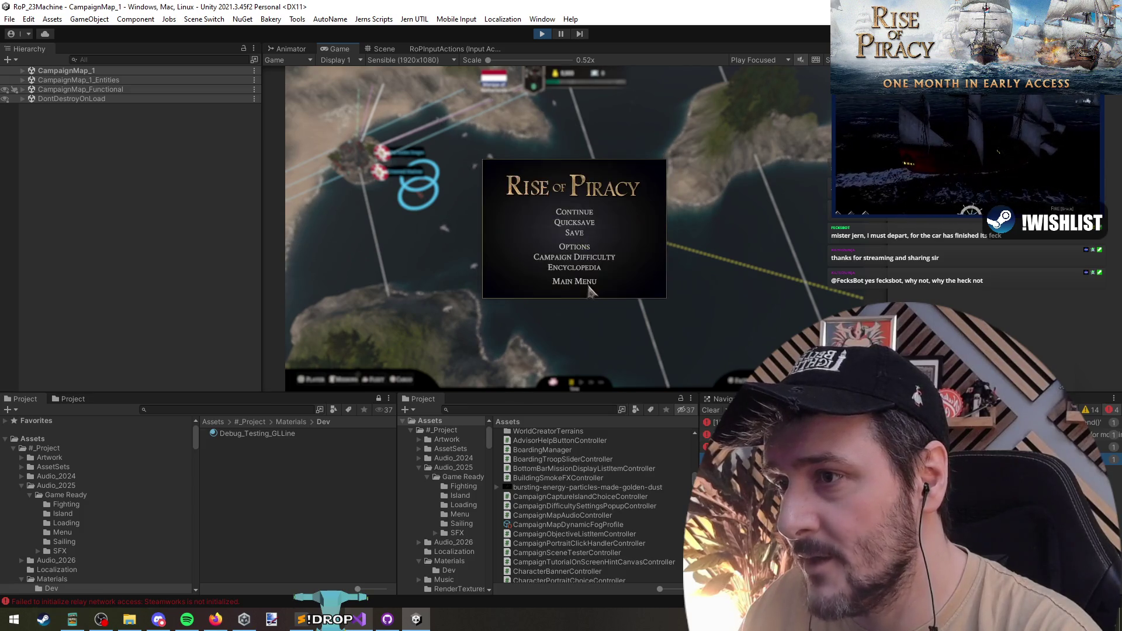
left_click(574, 280)
left_click(605, 246)
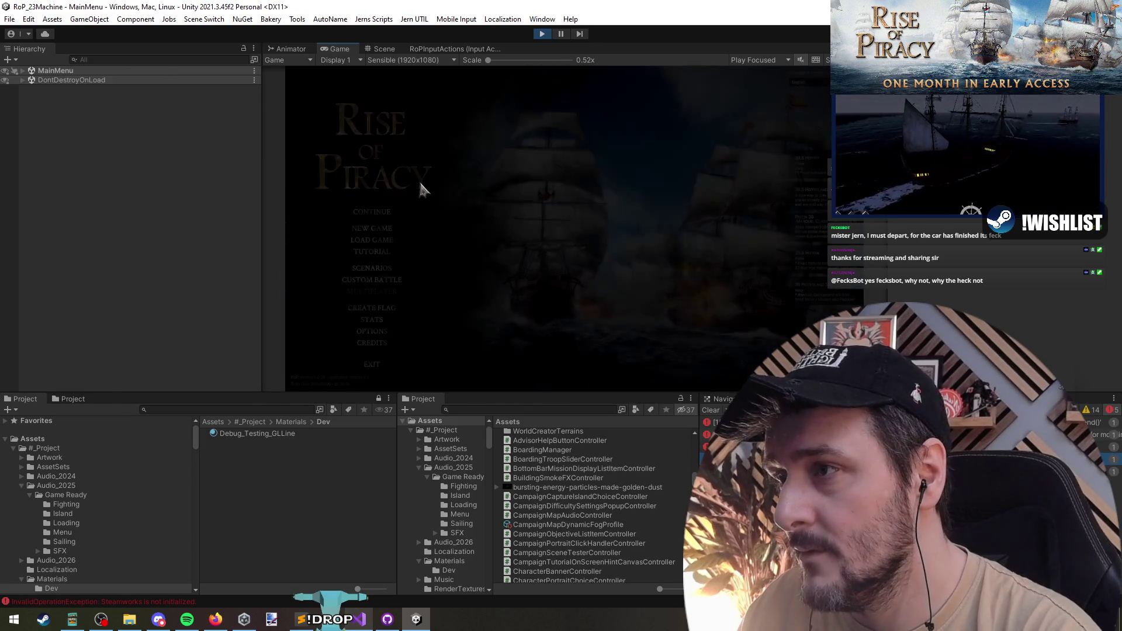
Continue the saved campaign, then set and confirm a difficulty level from the pause menu's Campaign Difficulty popup
left_click(376, 213)
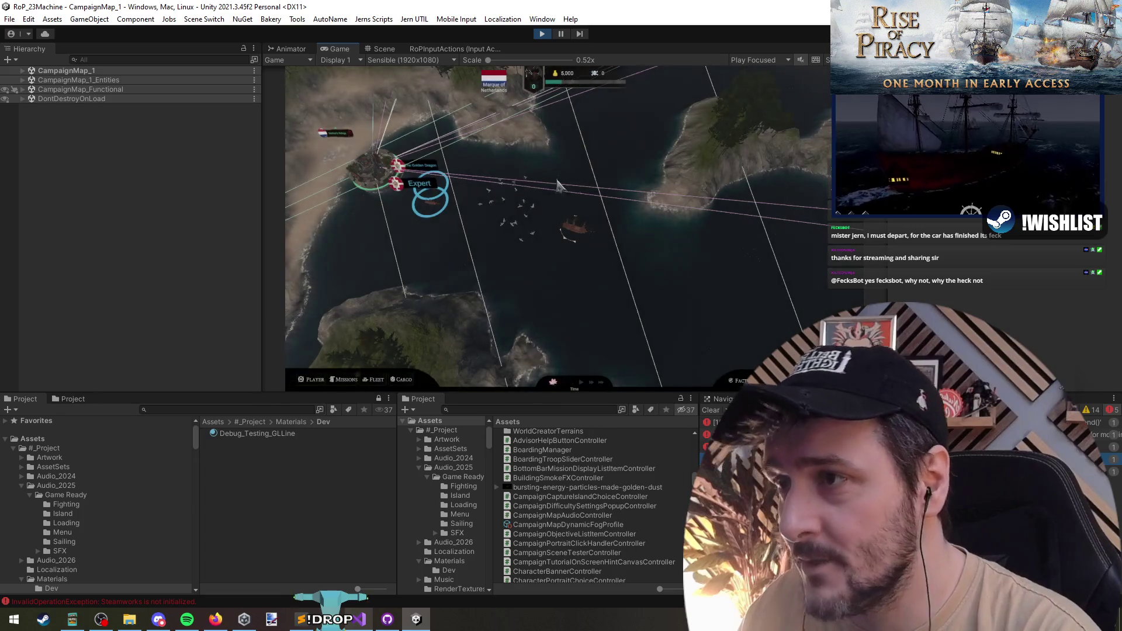
key("Escape")
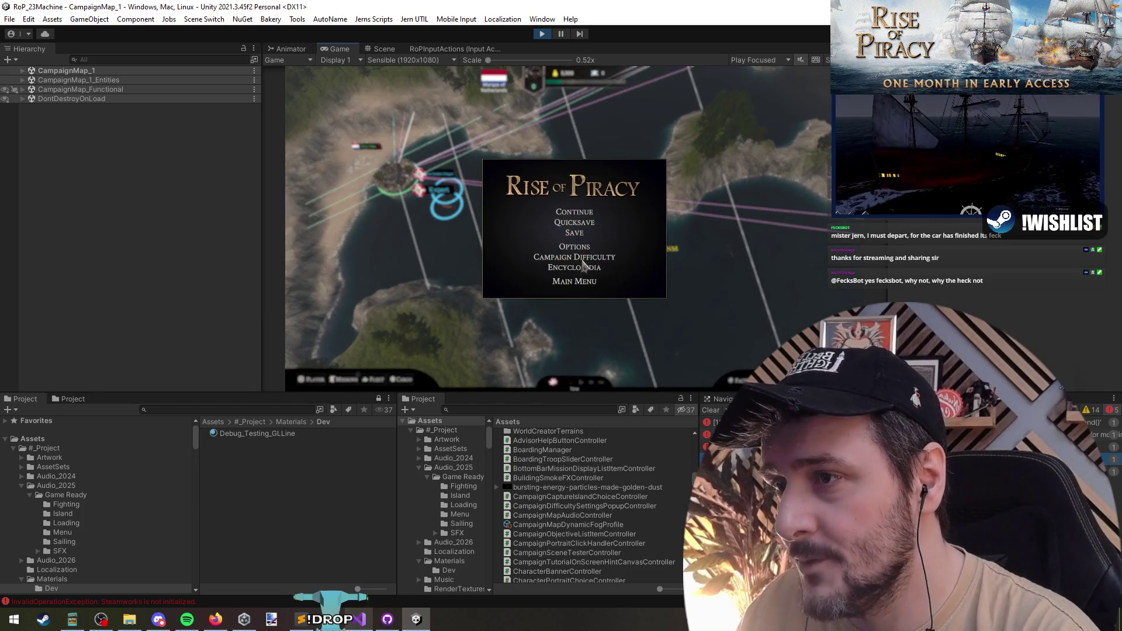
left_click(583, 259)
left_click(629, 178)
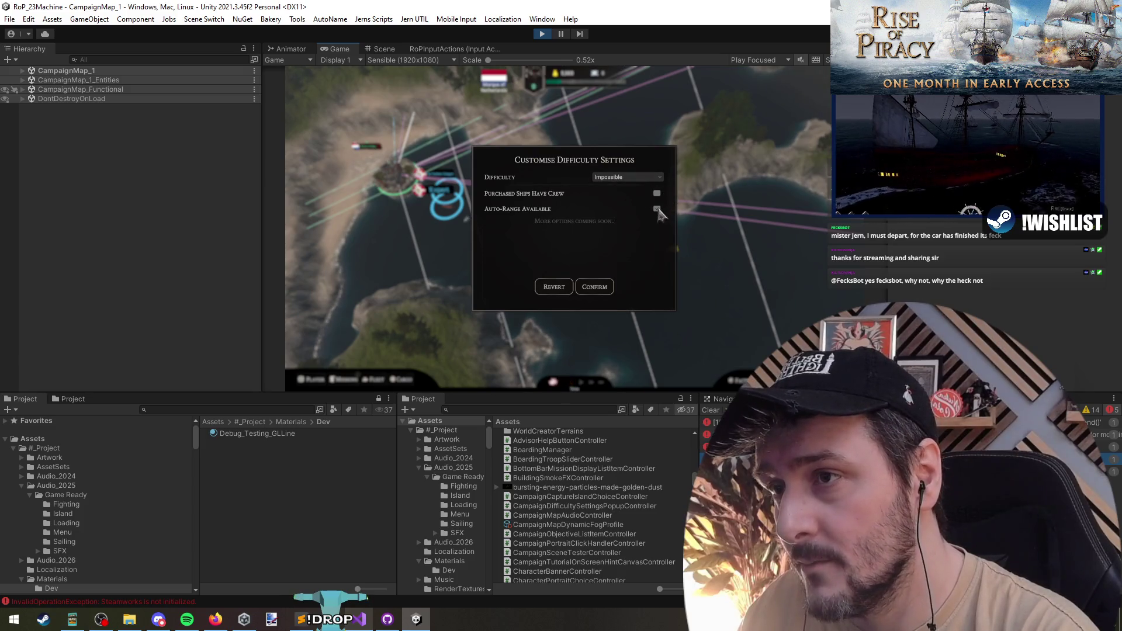
left_click(599, 290)
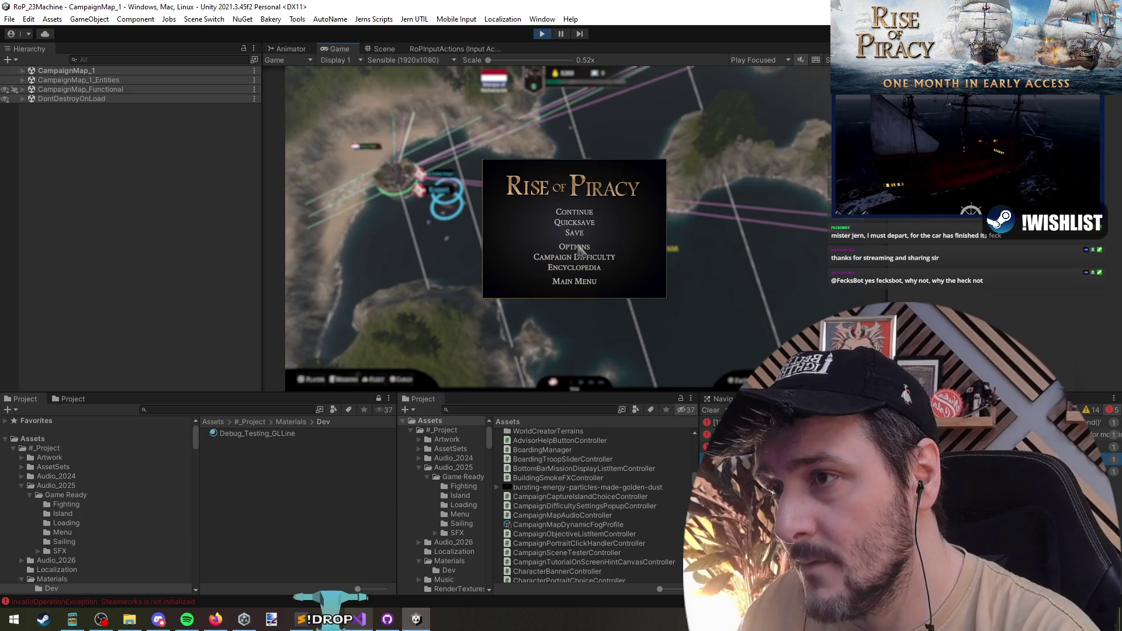
Reopen Campaign Difficulty twice to verify it still shows Hard, then return to the popup controller code
left_click(592, 258)
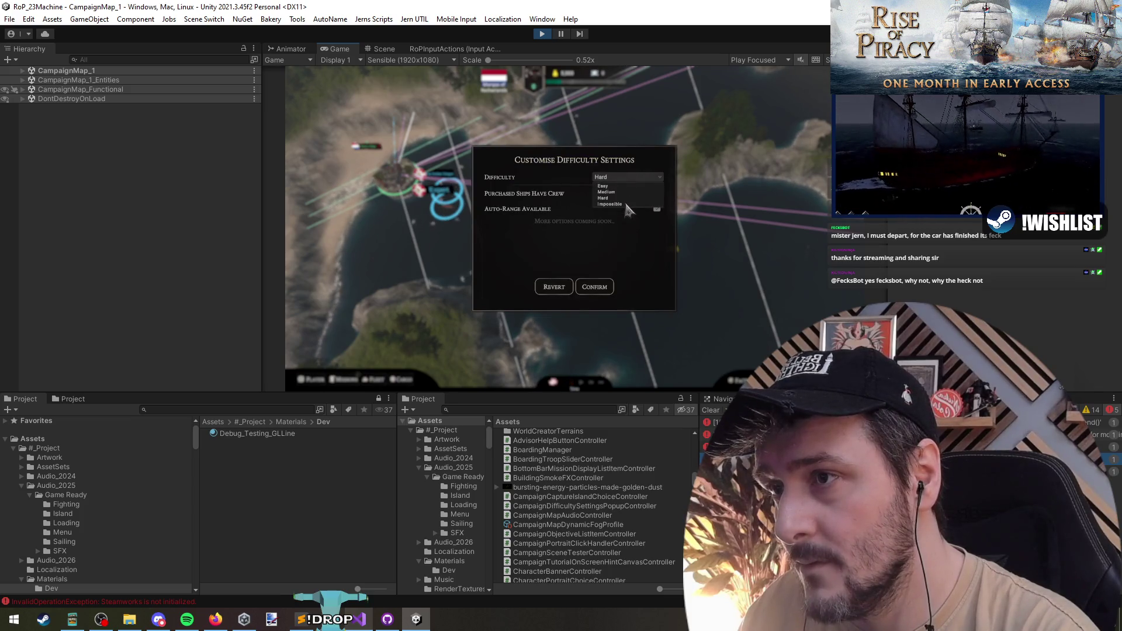
left_click(606, 294)
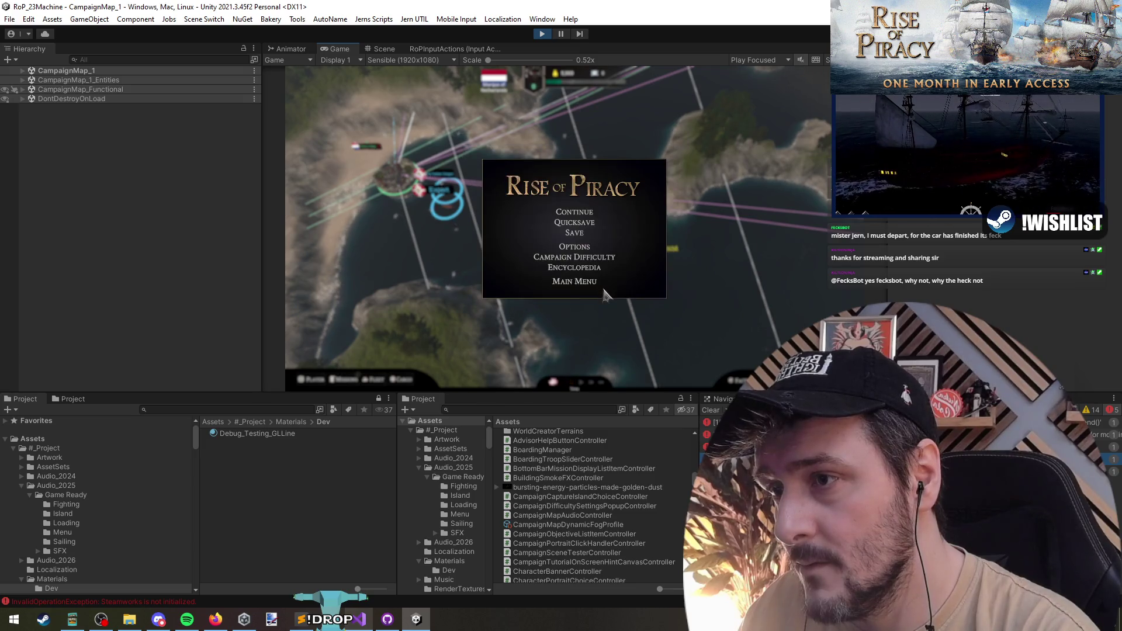
left_click(582, 260)
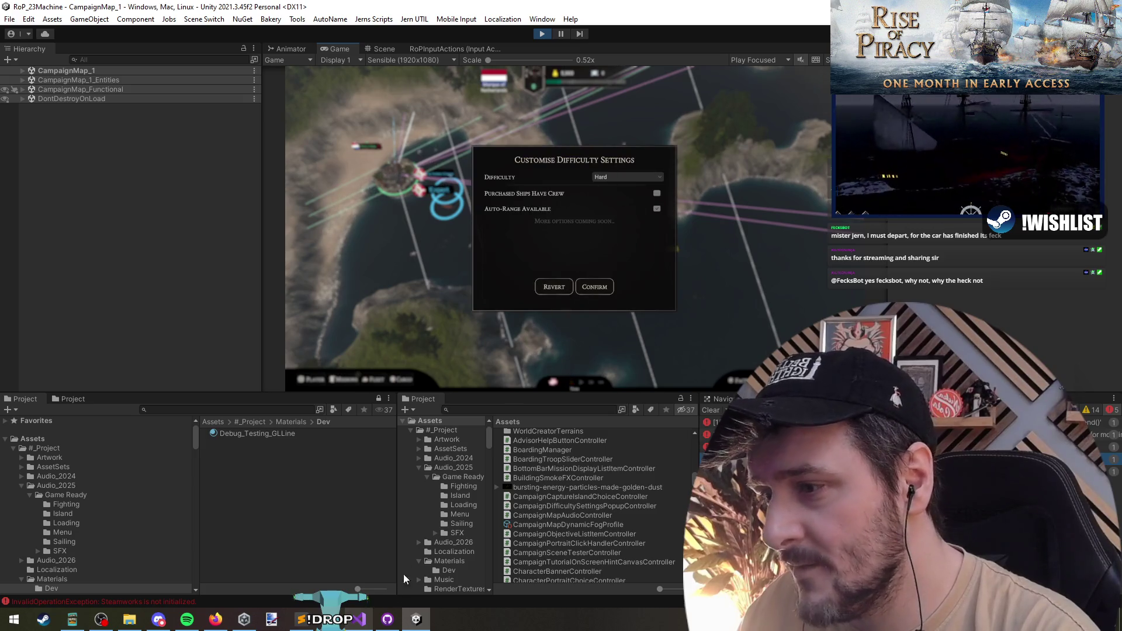
left_click(357, 619)
left_click(234, 281)
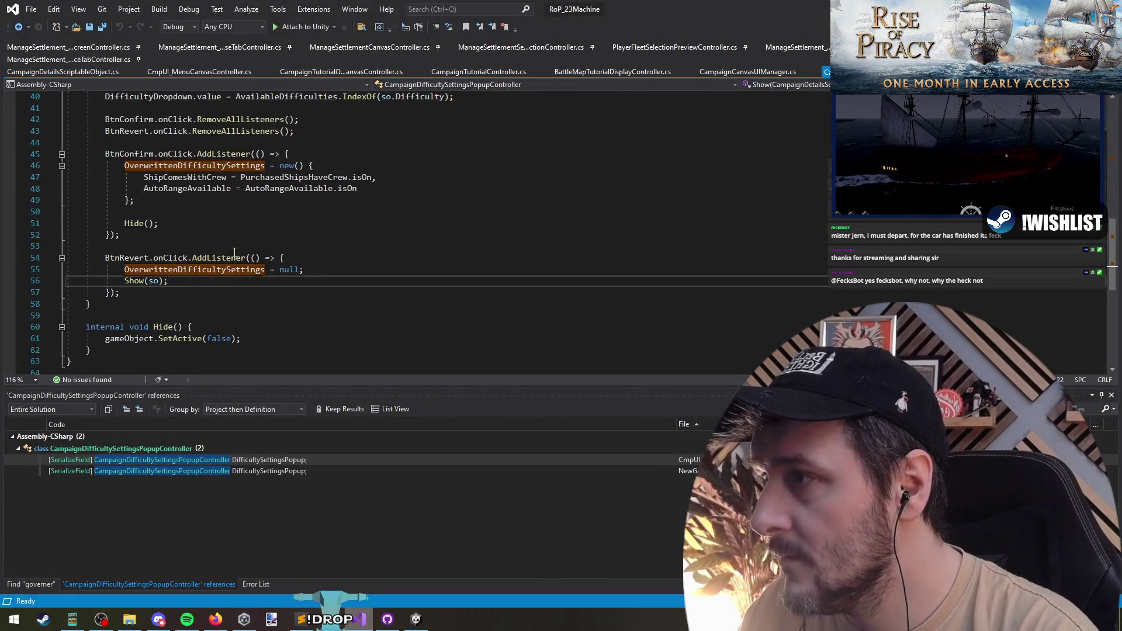
Find all references to OverwrittenDifficultySettings across the solution
left_click(201, 166)
right_click(204, 165)
left_click(244, 289)
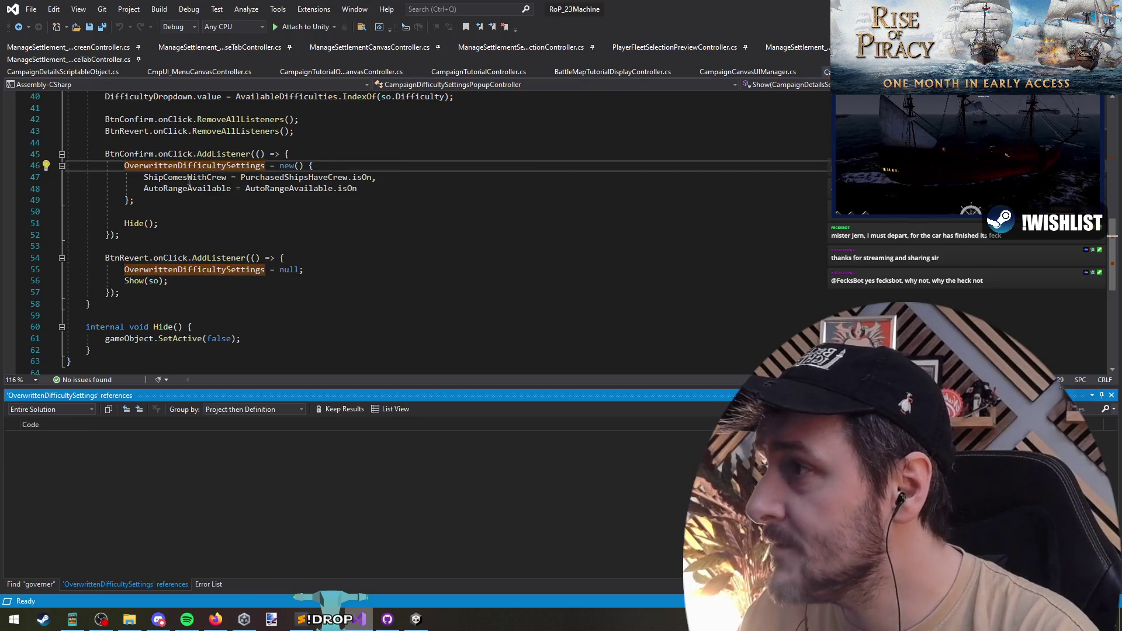
scroll(275, 233, "up", 13)
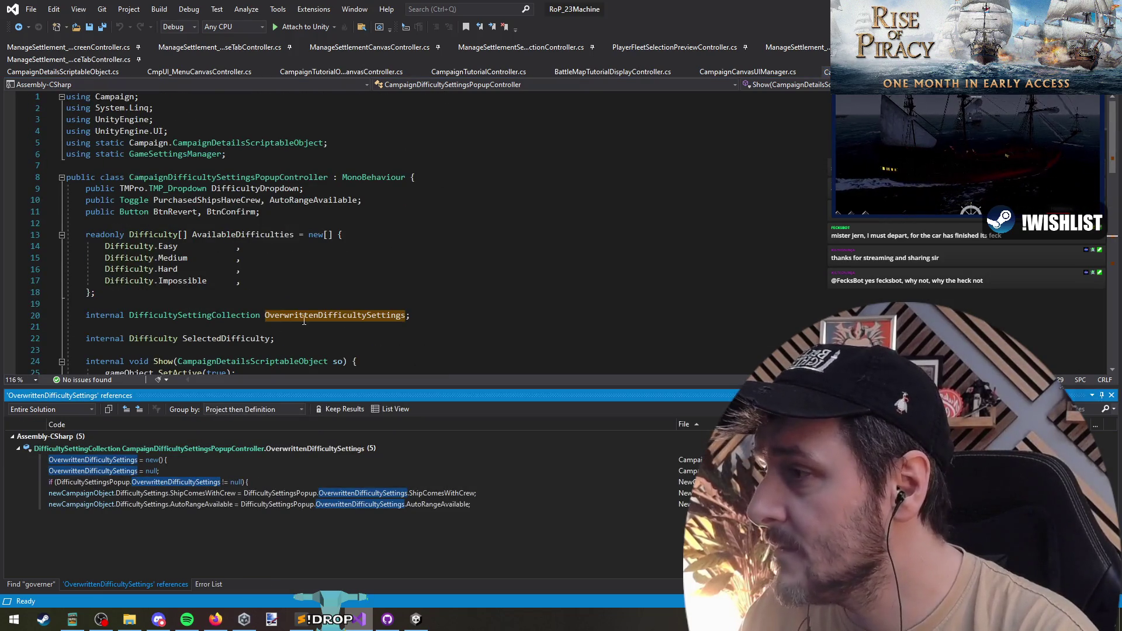
scroll(304, 321, "down", 10)
scroll(229, 297, "down", 4)
scroll(240, 208, "up", 4)
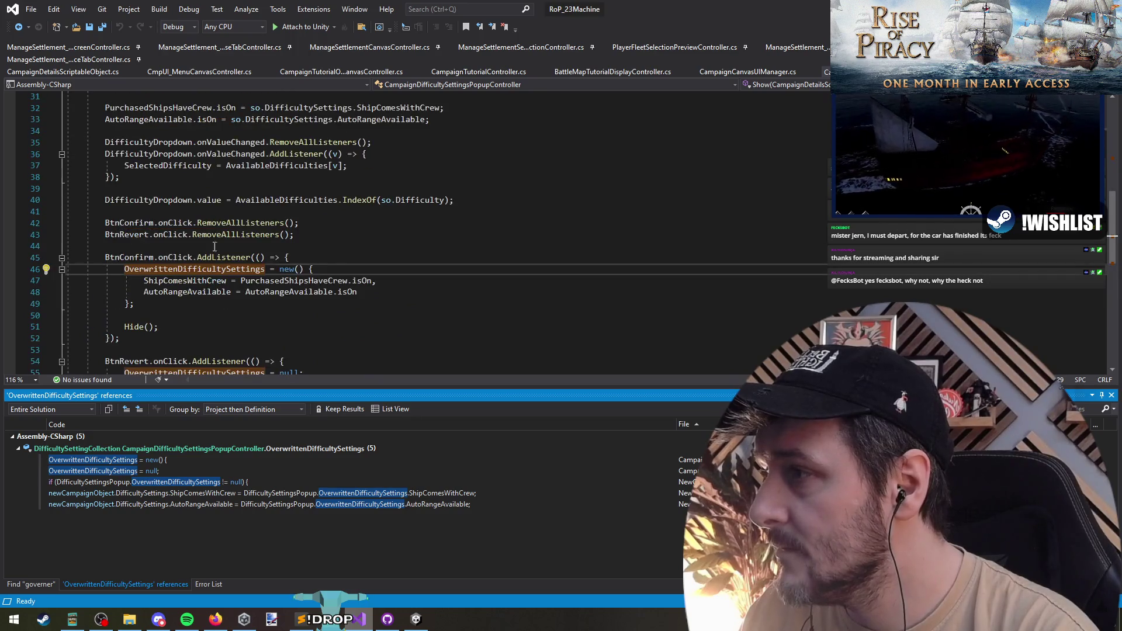
double_click(137, 259)
double_click(165, 268)
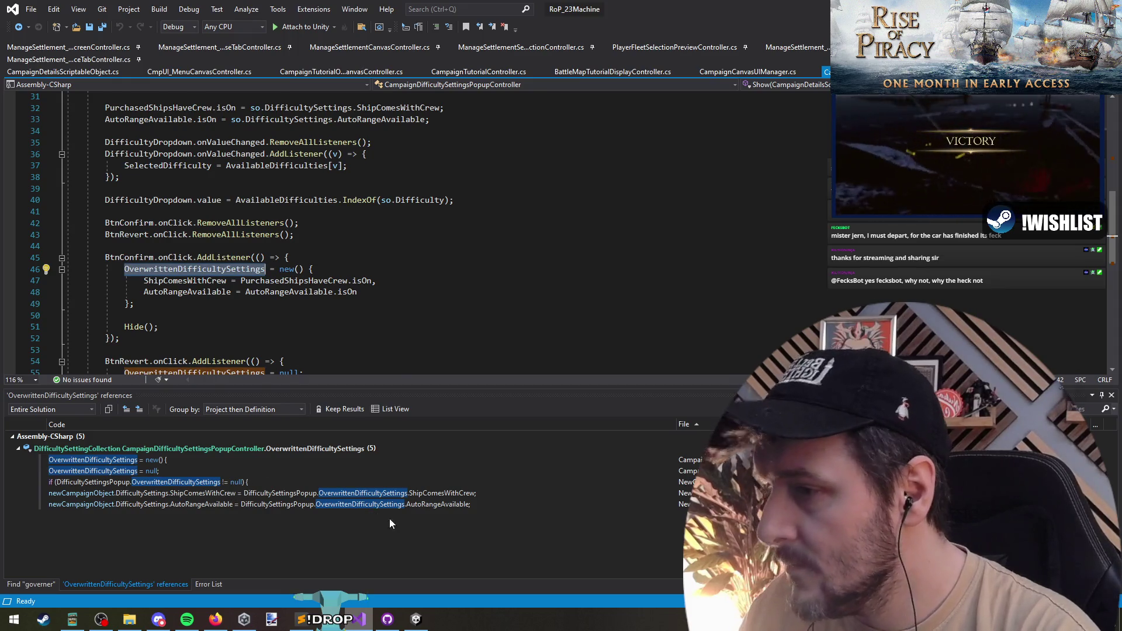
Copy the settings-overwrite if-block from NewGameCanvasController and navigate back to the popup controller
left_click(221, 481)
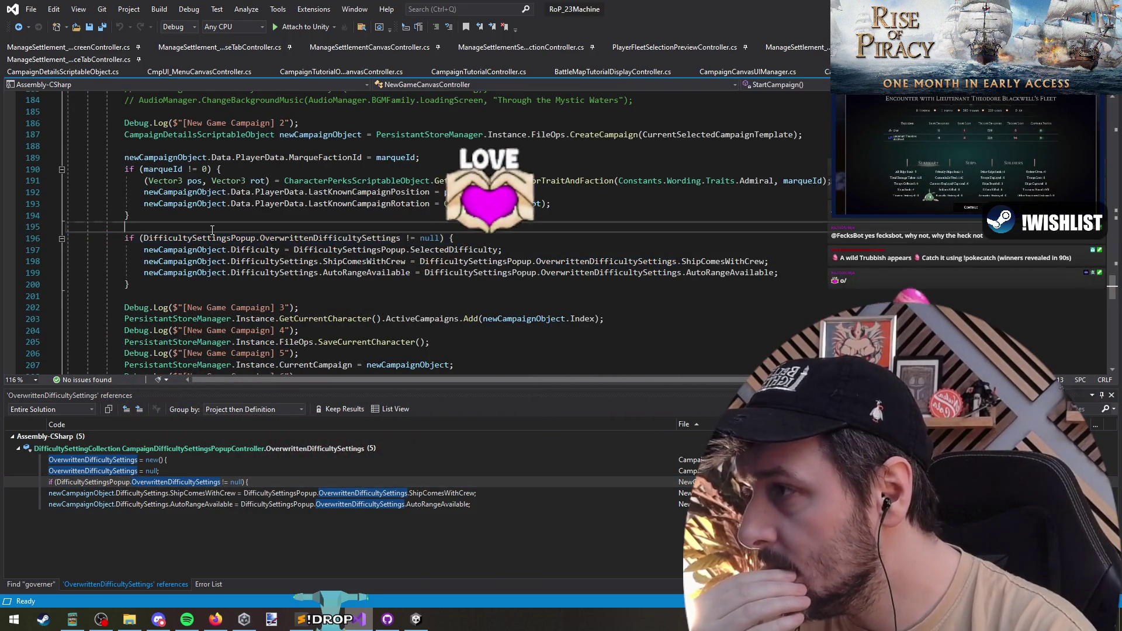
scroll(233, 263, "up", 1)
left_click(234, 262)
key("shift+Down")
key("shift+Down")
key("shift+Down")
key("ctrl+c")
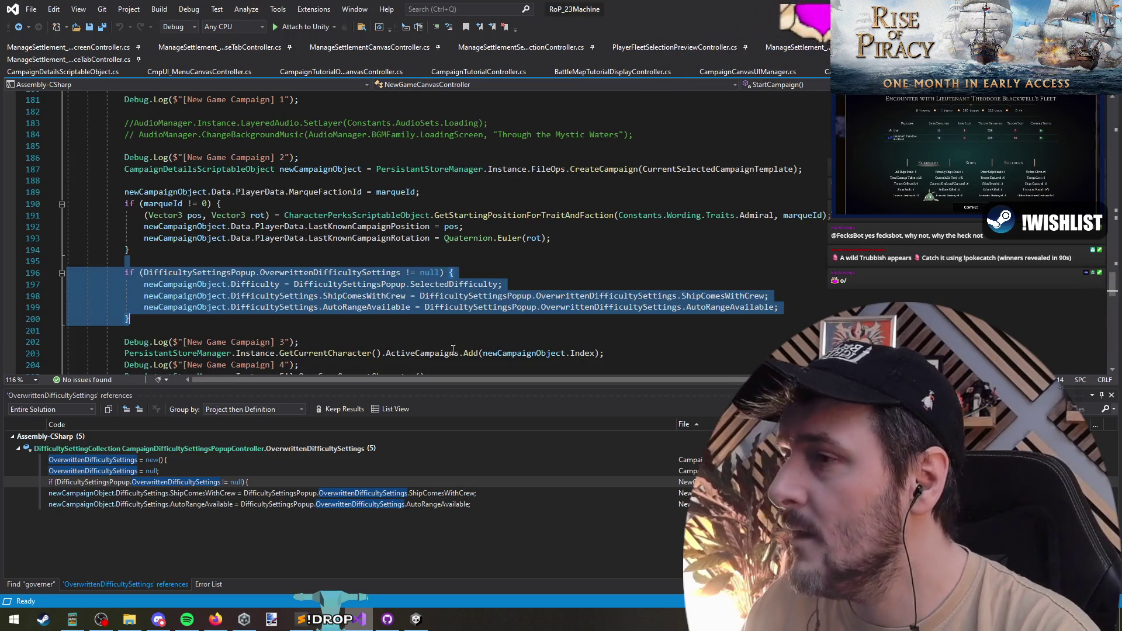
key("ctrl+minus")
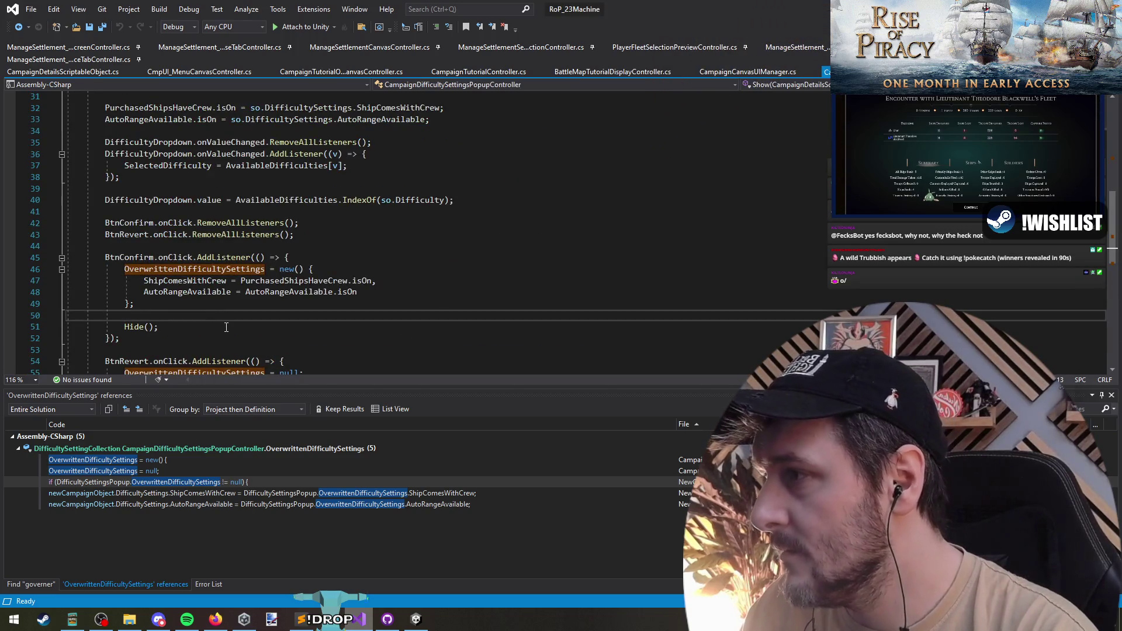
Add OnConfirm?.Invoke(OverwrittenDifficultySettings); before Hide() in the confirm listener and request fixes for OnConfirm
key("Return")
type("OnConfirm")
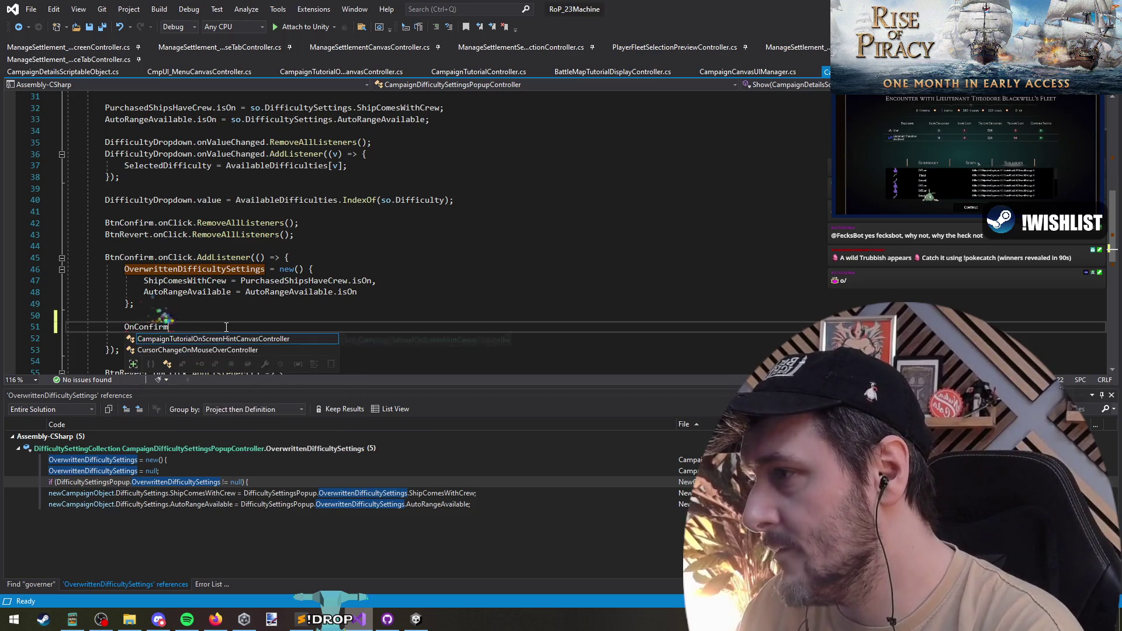
key("Escape")
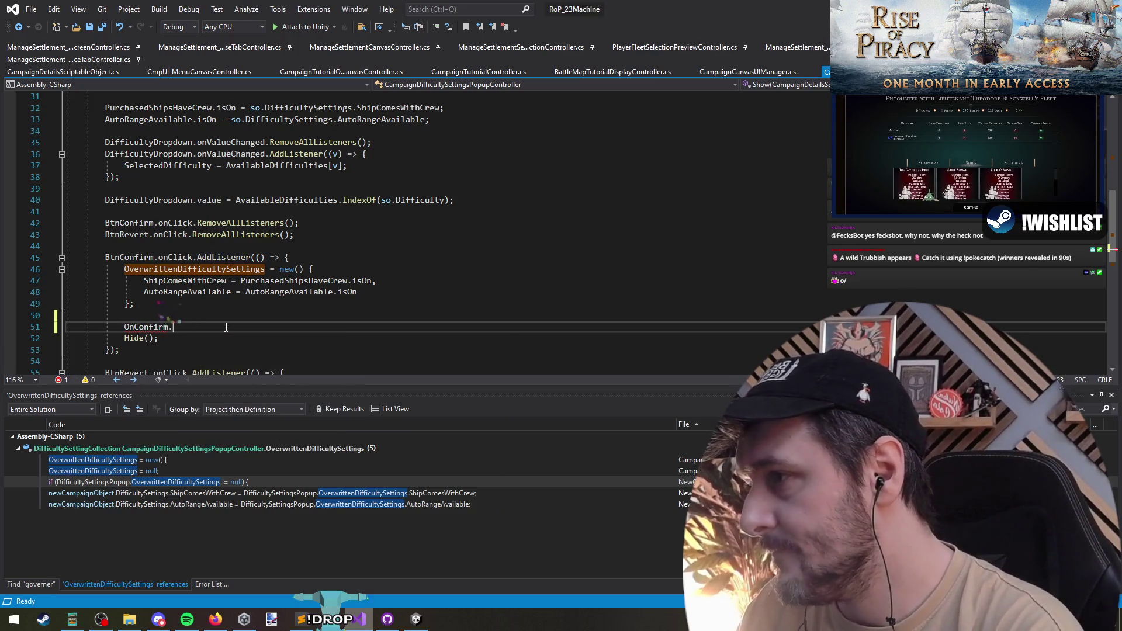
type("Invoke();")
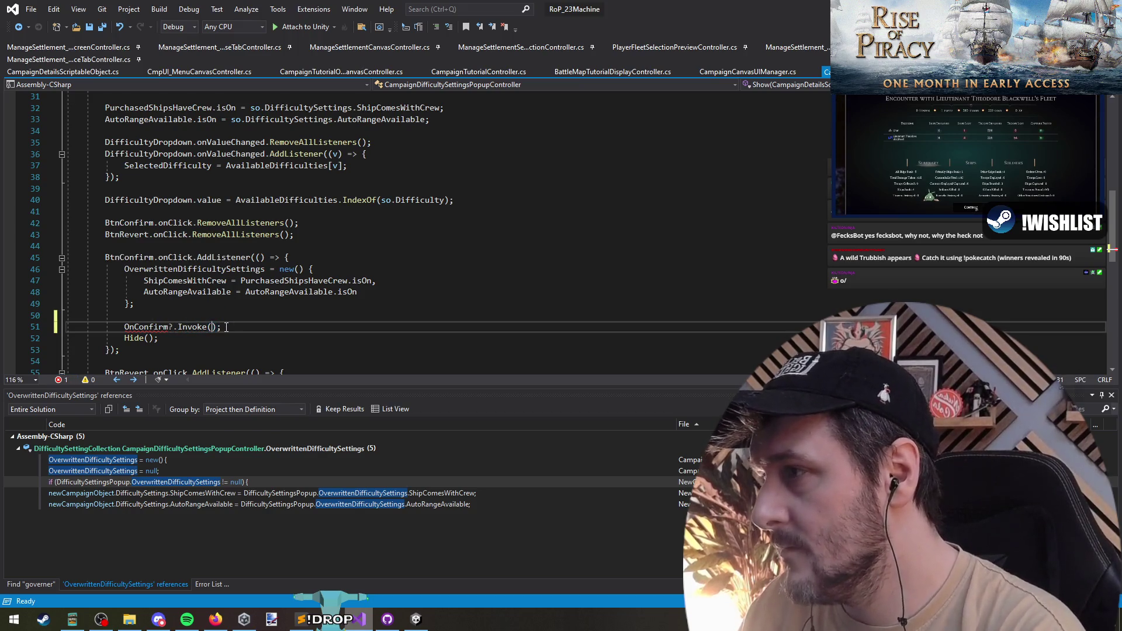
type("Overwr")
key("Tab")
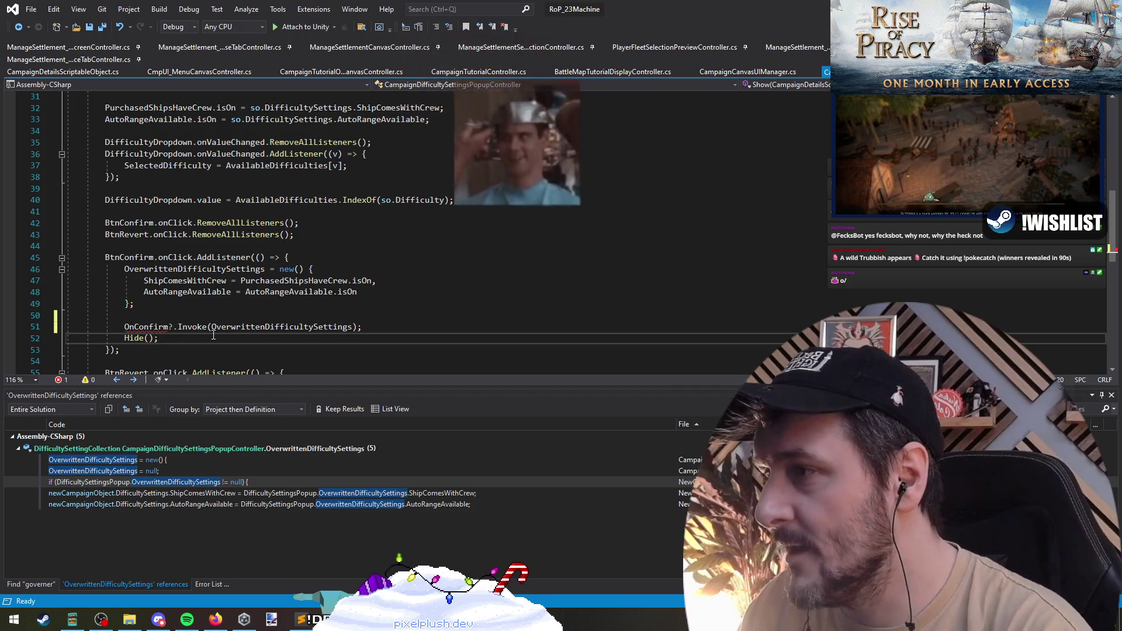
left_click(201, 289)
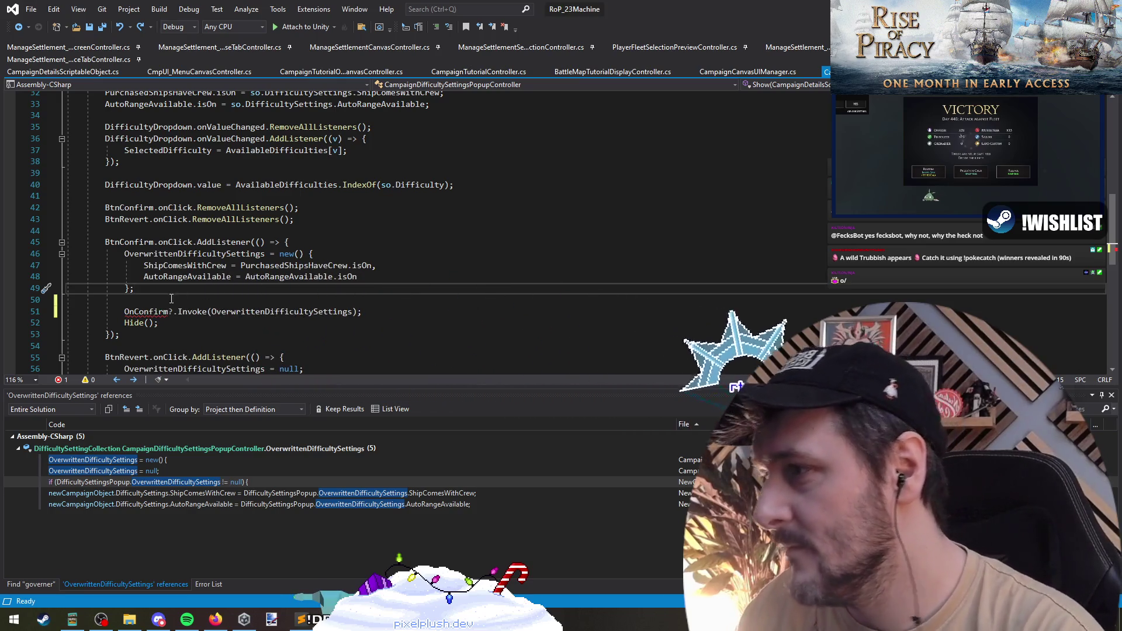
left_click(150, 310)
left_click(182, 231)
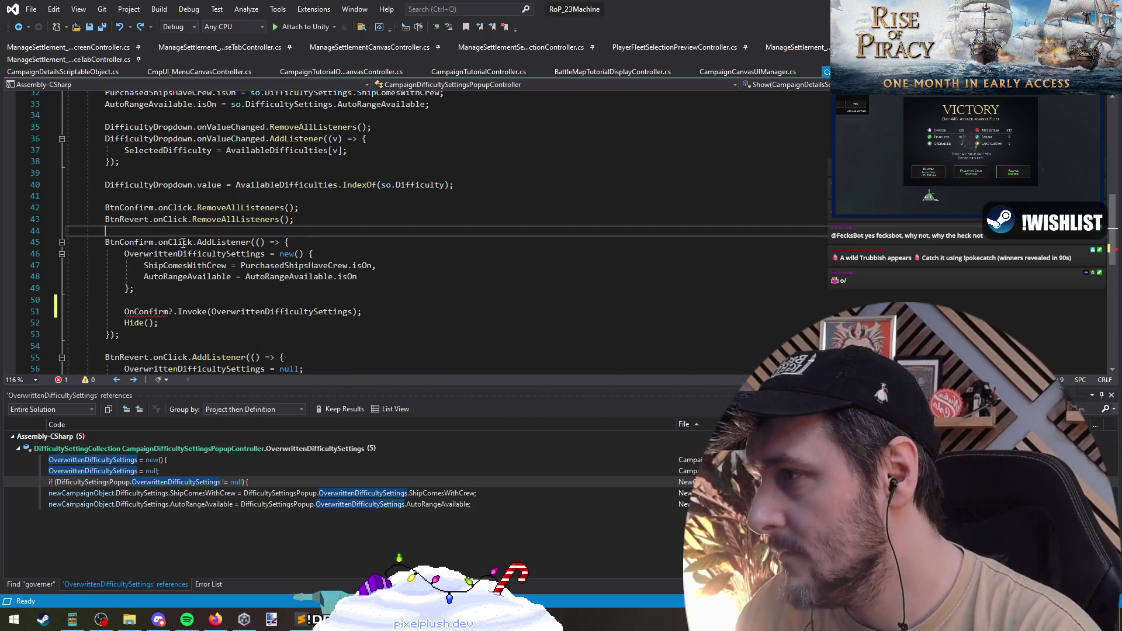
left_click(149, 311)
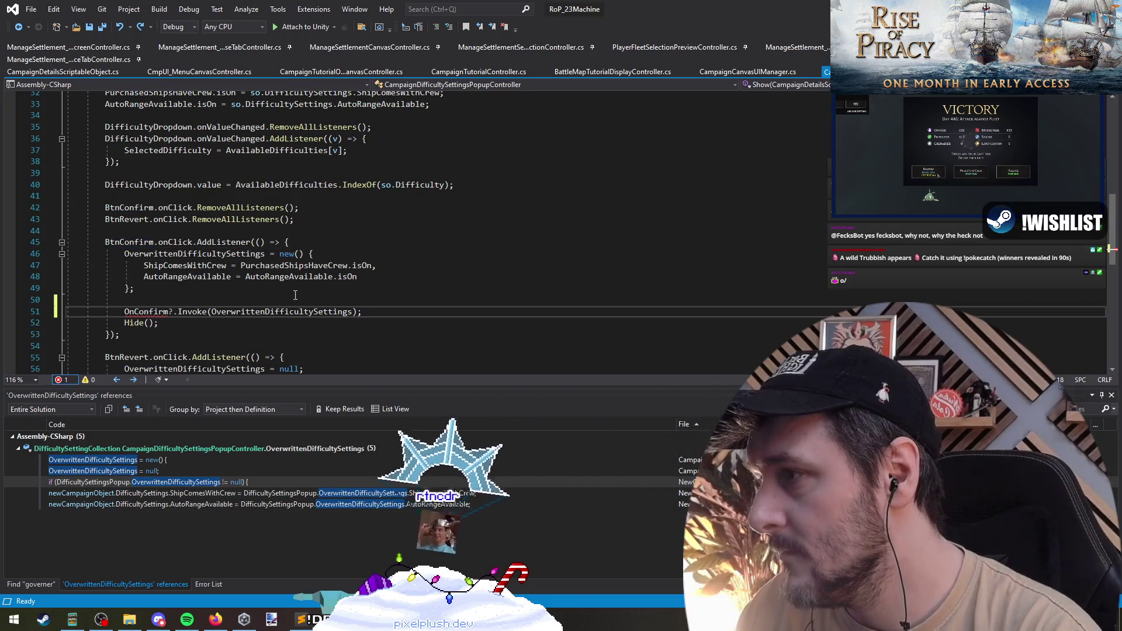
scroll(294, 295, "up", 5)
scroll(173, 280, "down", 10)
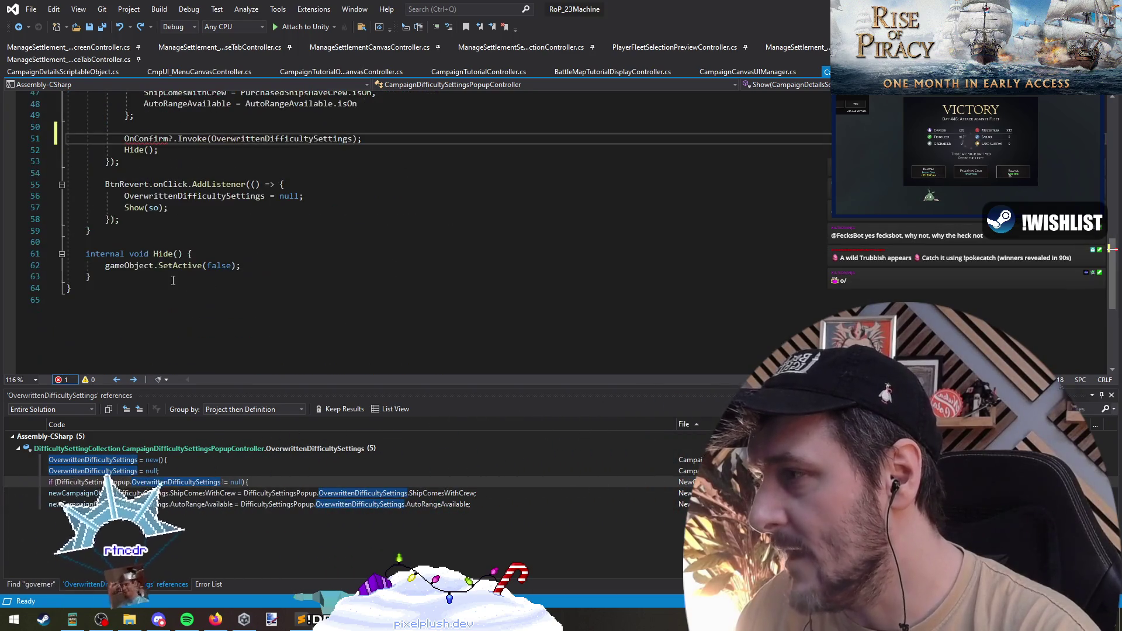
key("ctrl+period")
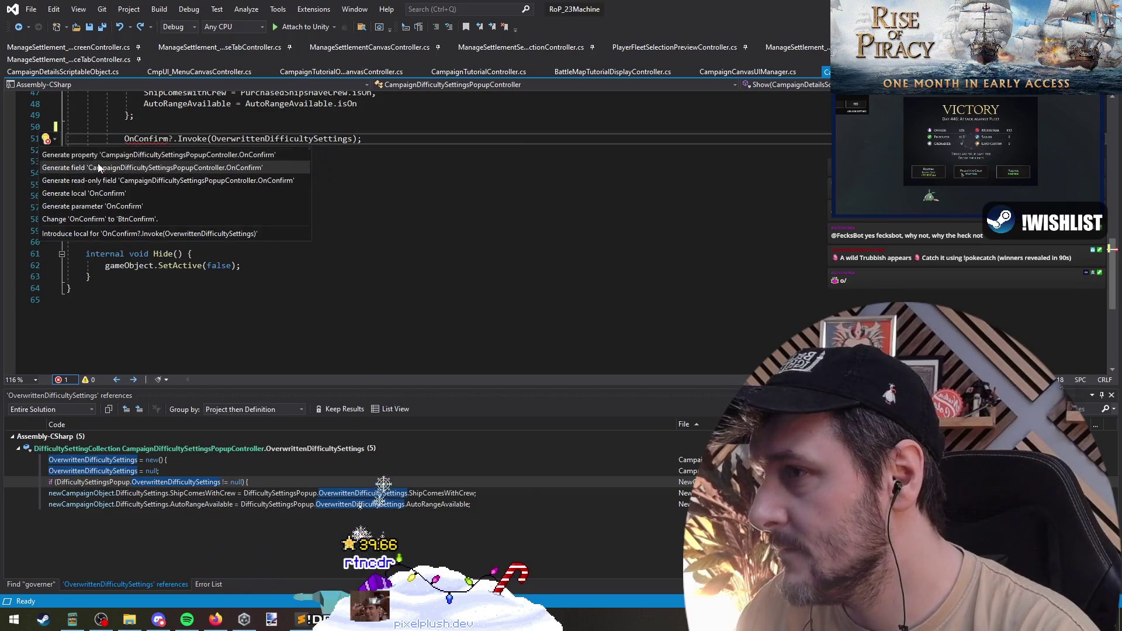
Generate an OnConfirm field typed as System.Action taking the DifficultySettingCollection
left_click(100, 167)
scroll(175, 220, "up", 10)
left_click(159, 158)
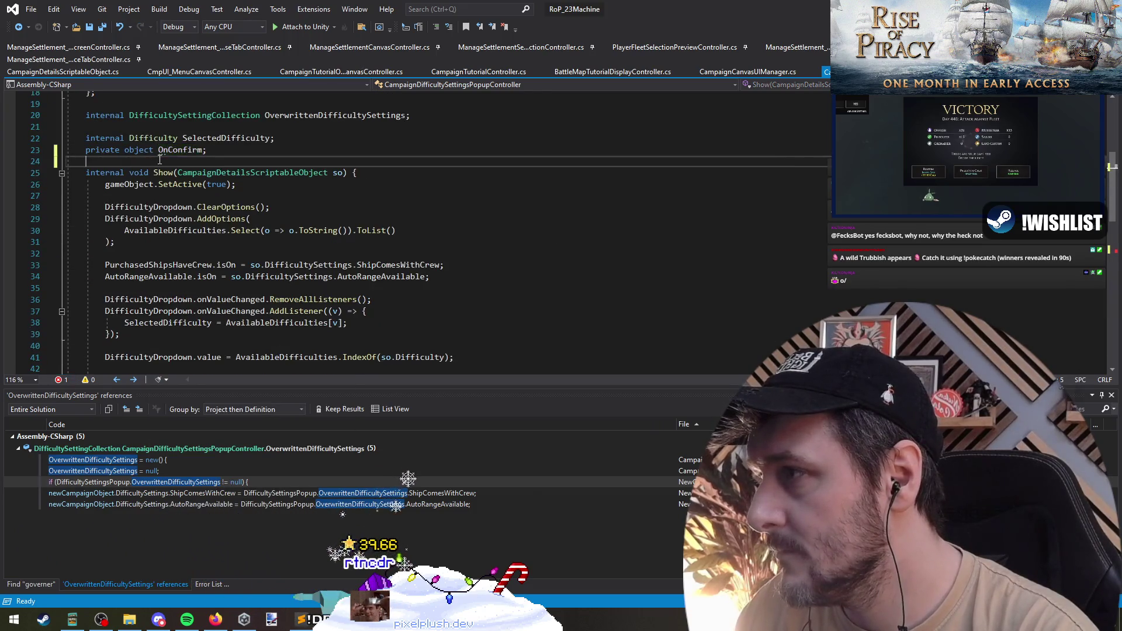
key("ctrl+v")
left_click(186, 151)
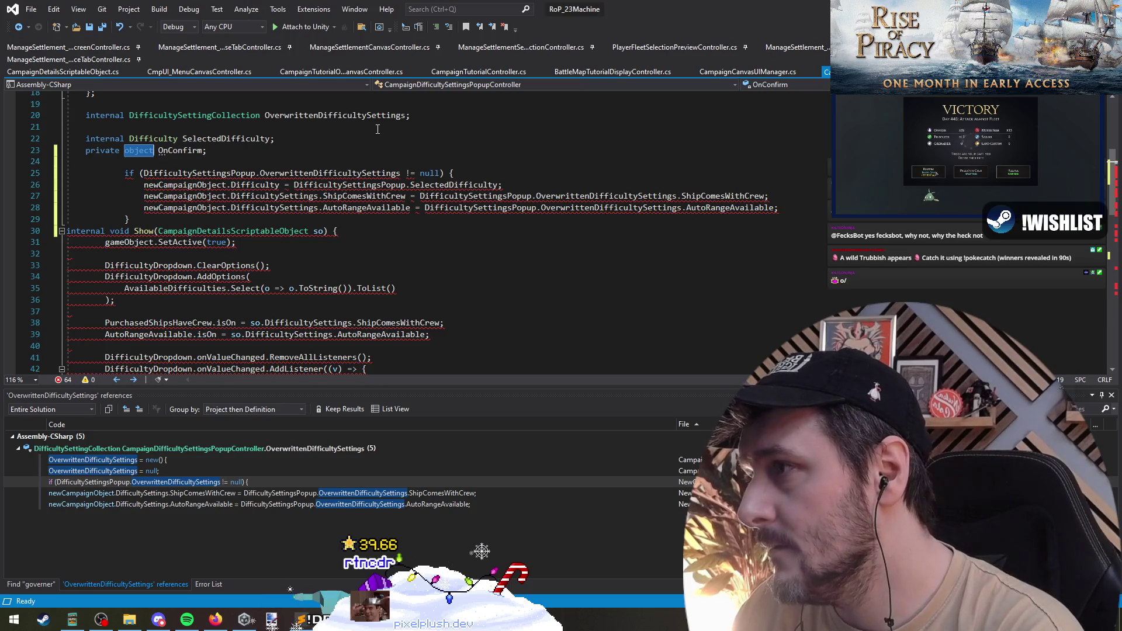
type("Action")
key("Escape")
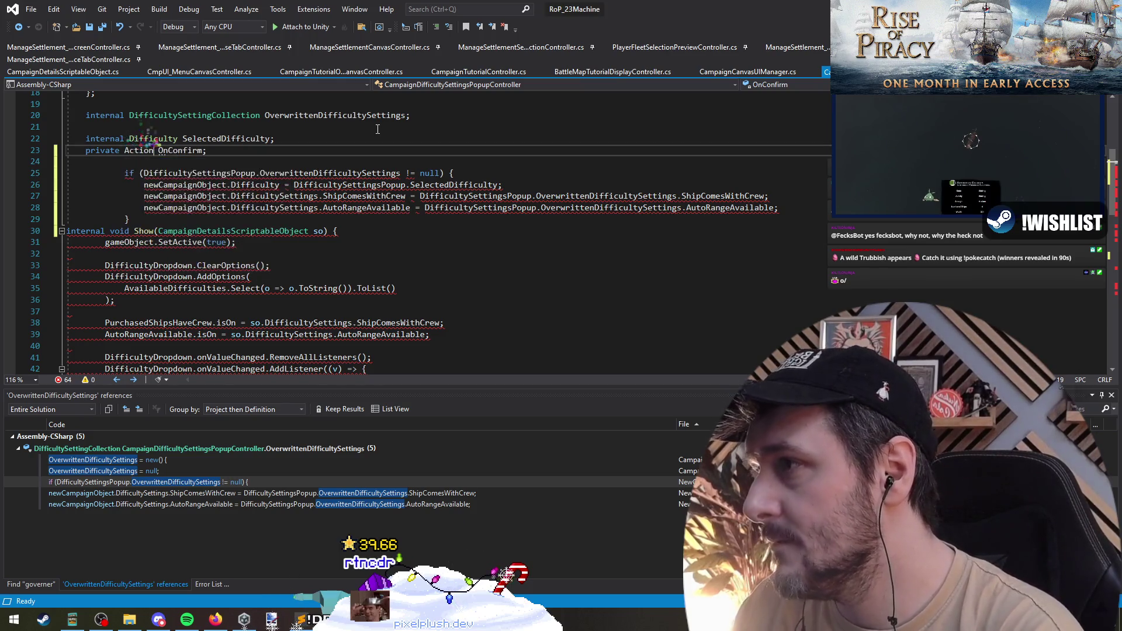
key("Up")
key("Up")
key("Up")
Undo the misplaced pasted null-check block and find all references to the popup's Show method
key("Down")
key("Down")
key("Down")
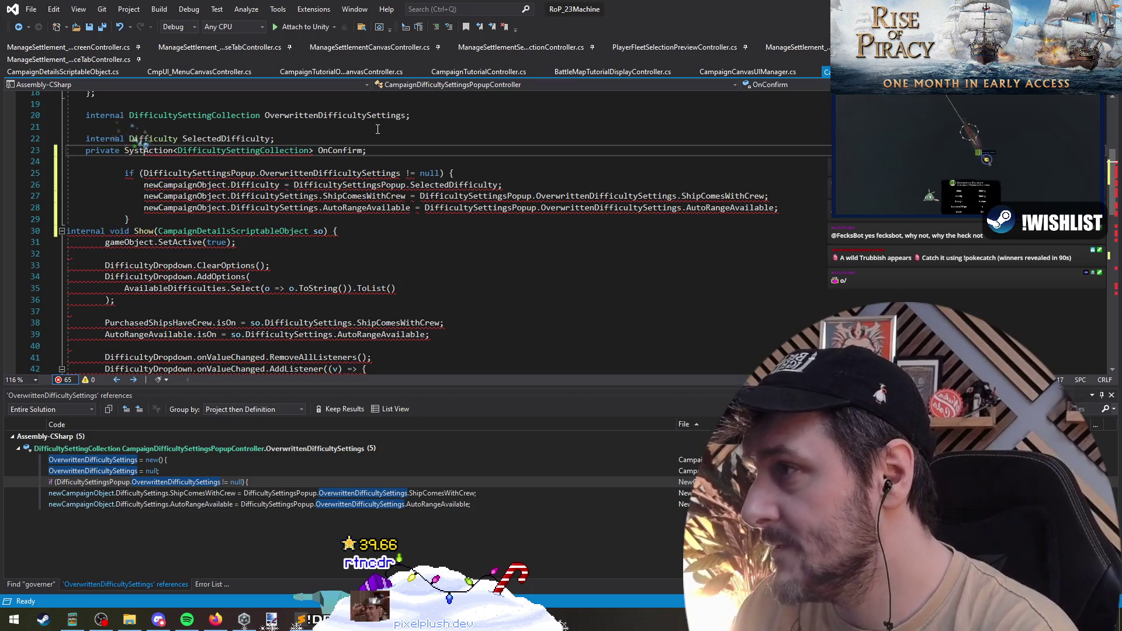
type("em.")
key("Down")
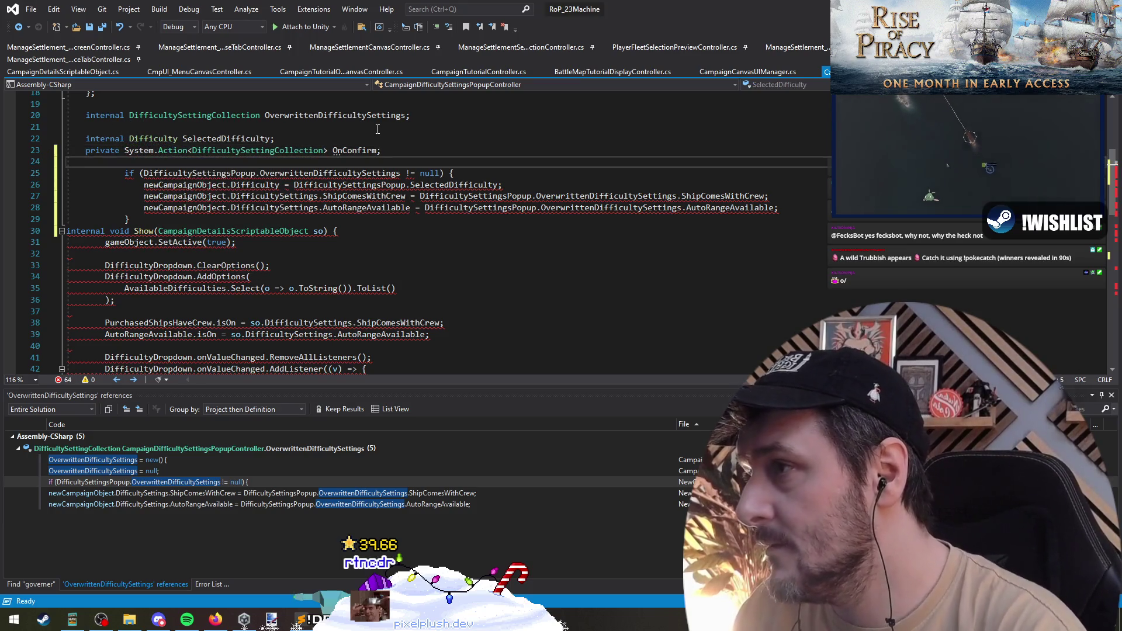
key("ctrl+z")
key("ctrl+z")
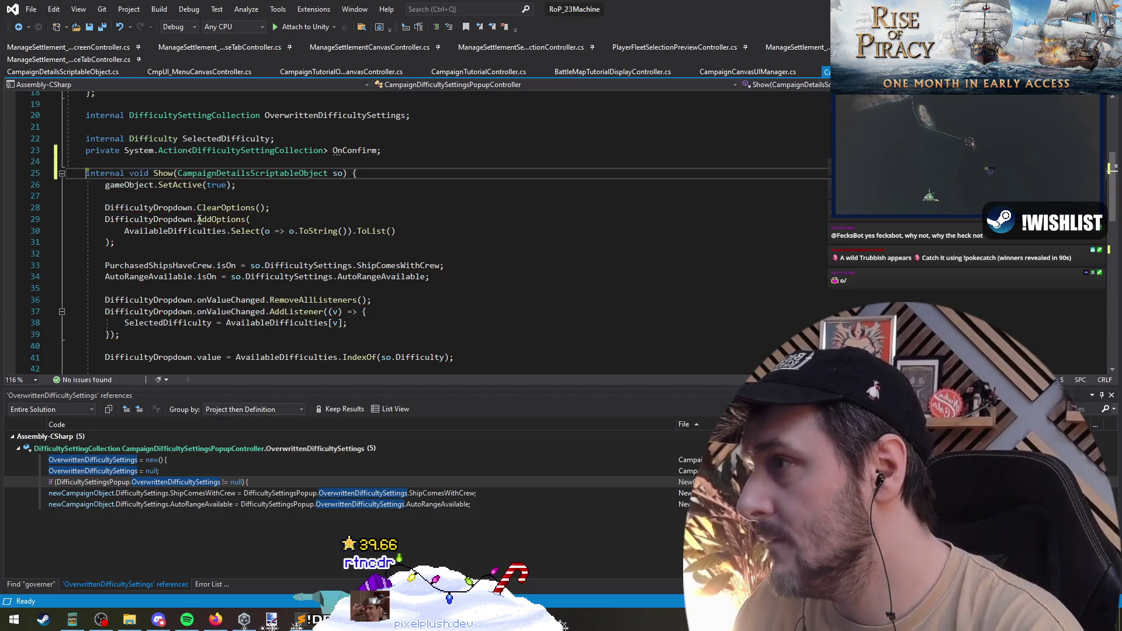
right_click(165, 172)
left_click(219, 272)
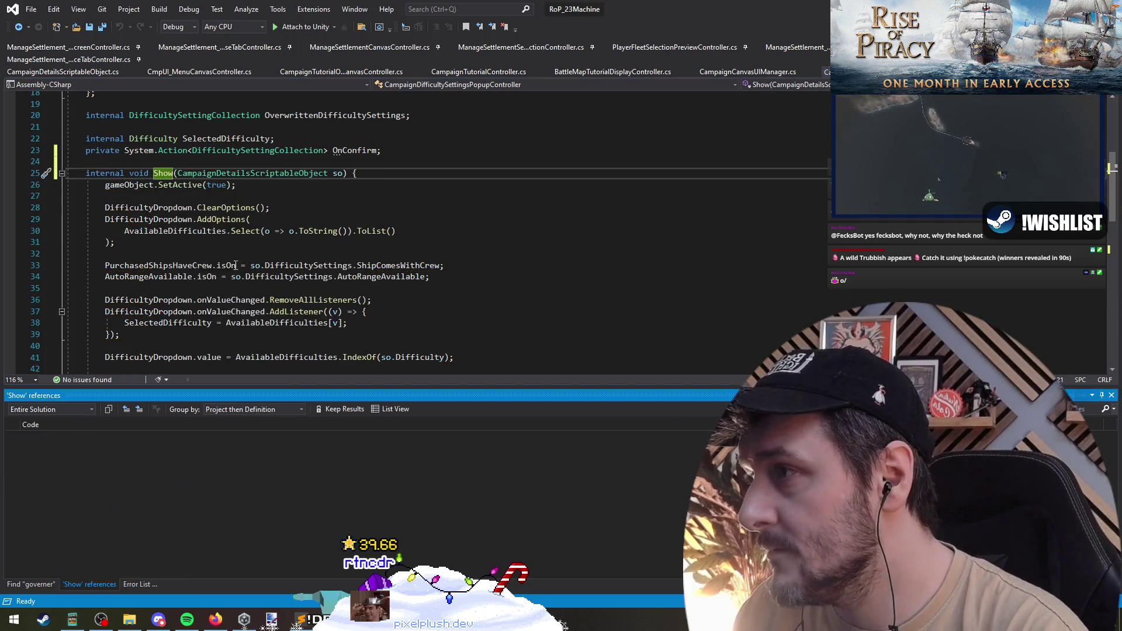
Go to CmpUI_MenuCanvasController's Show call and convert OnClick_ChangeDifficulty from an expression body to a block body
left_click(170, 465)
double_click(178, 472)
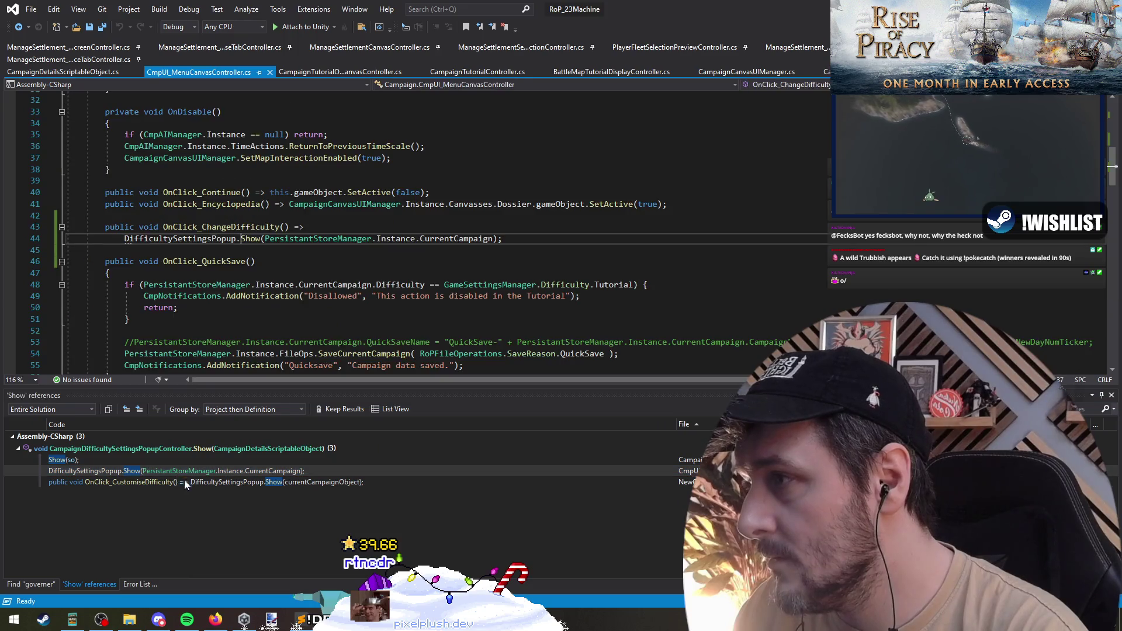
left_click(185, 479)
left_click(335, 226)
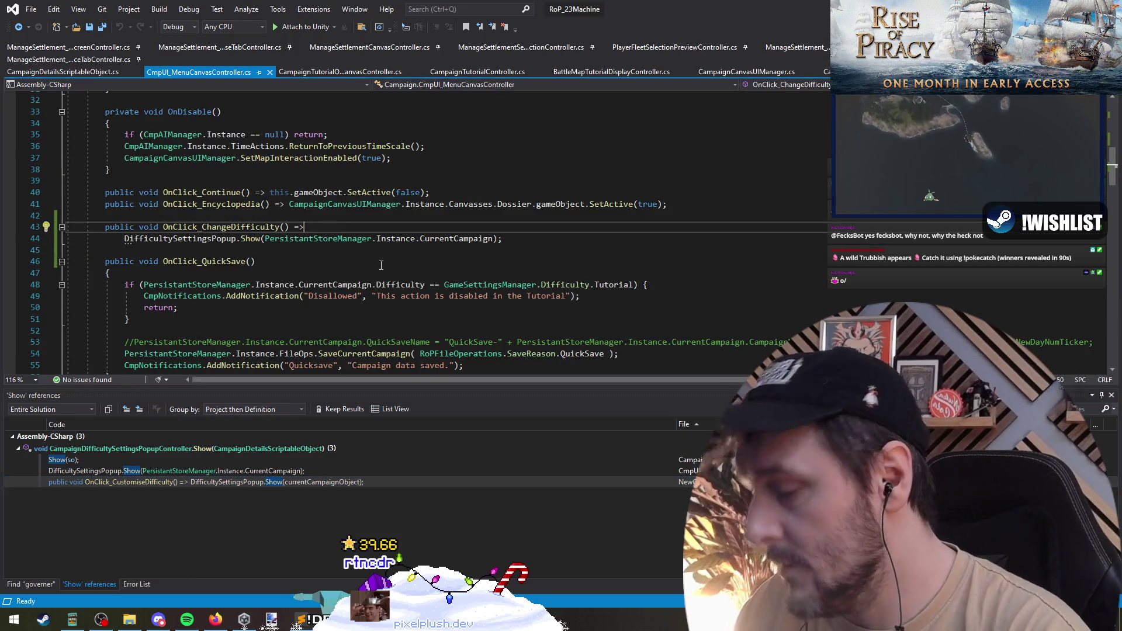
key("BackSpace")
key("BackSpace")
type("{")
key("Down")
key("End")
key("Return")
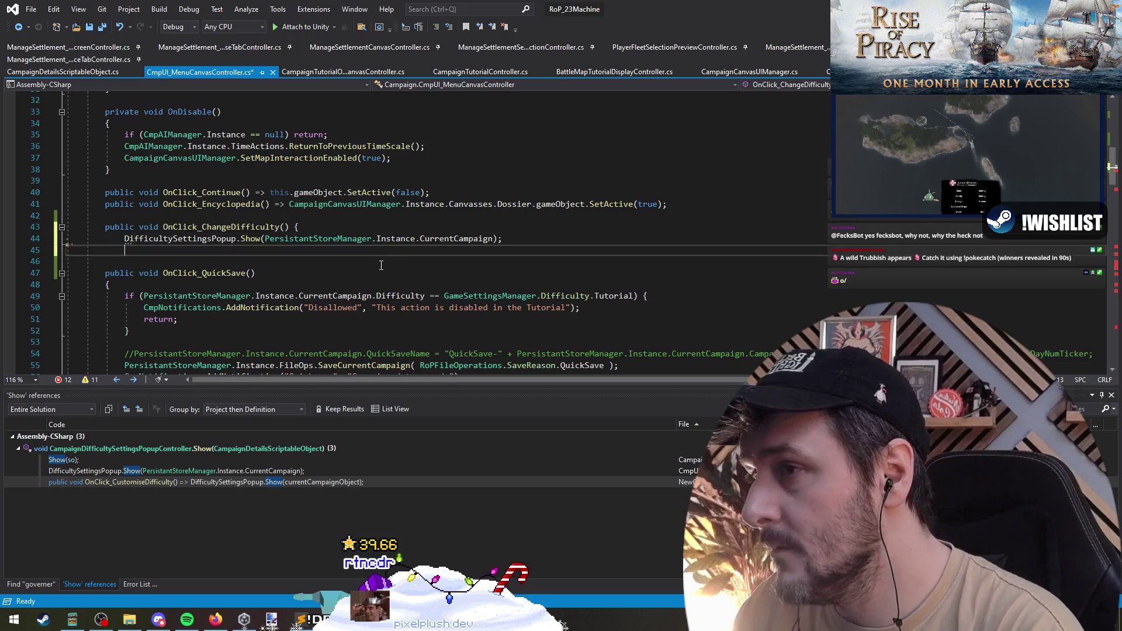
type("}")
Paste the OverwrittenDifficultySettings if-block above the Show call
key("Up")
key("Home")
key("Return")
key("ctrl+v")
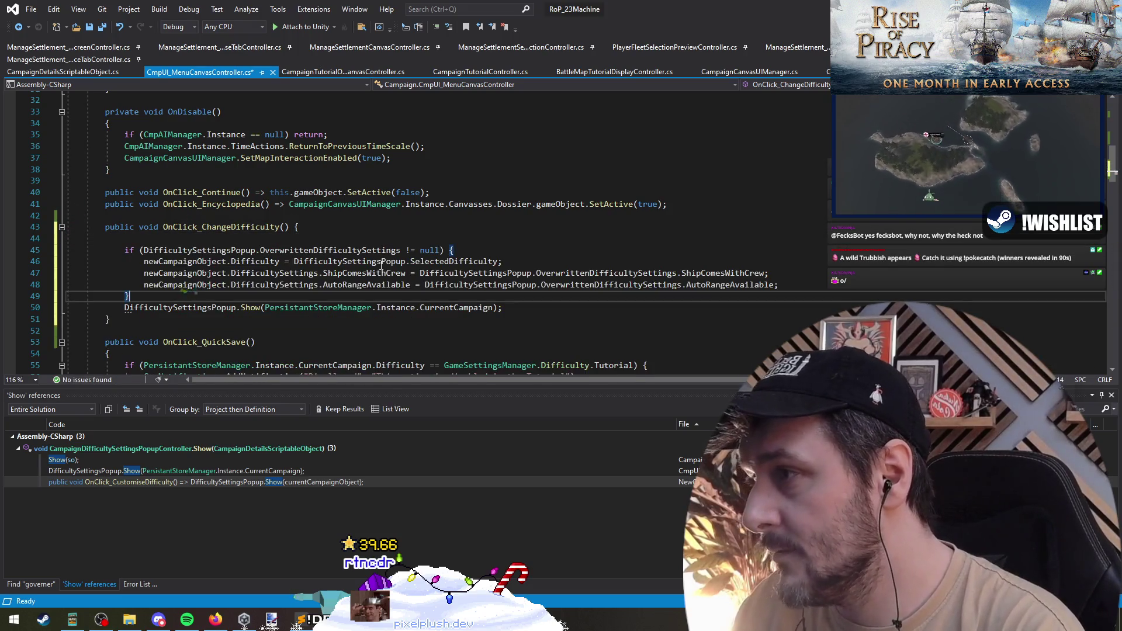
key("Down")
key("Down")
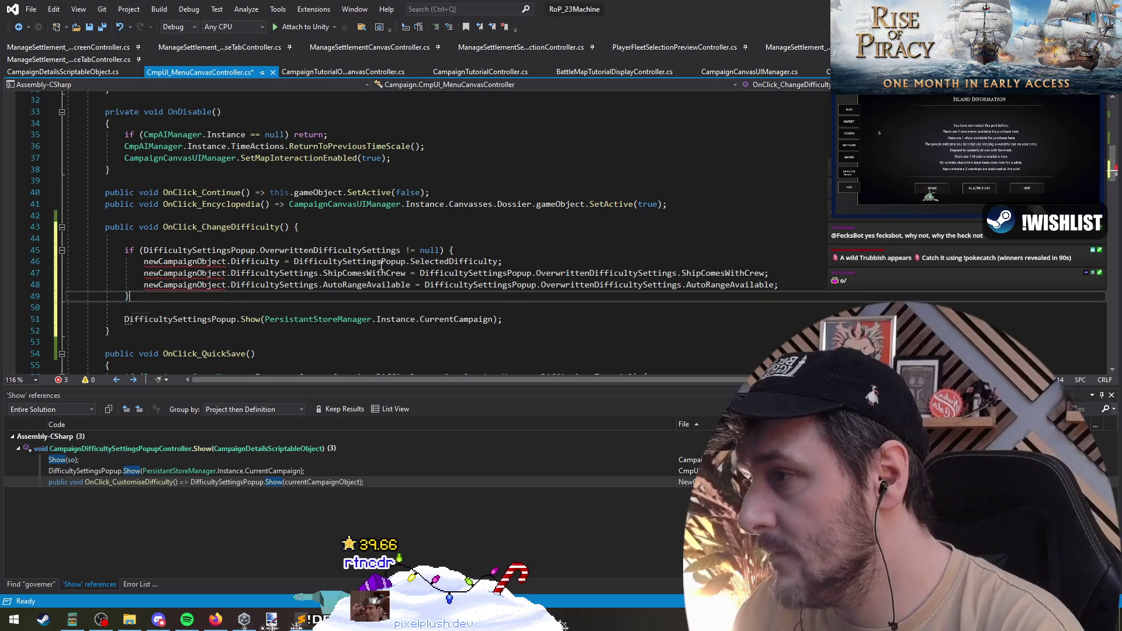
Jump back to the popup controller's OnConfirm?.Invoke line
key("Up")
key("Up")
key("Up")
key("Up")
key("Up")
key("Up")
type("DifficultySettingsPopup.")
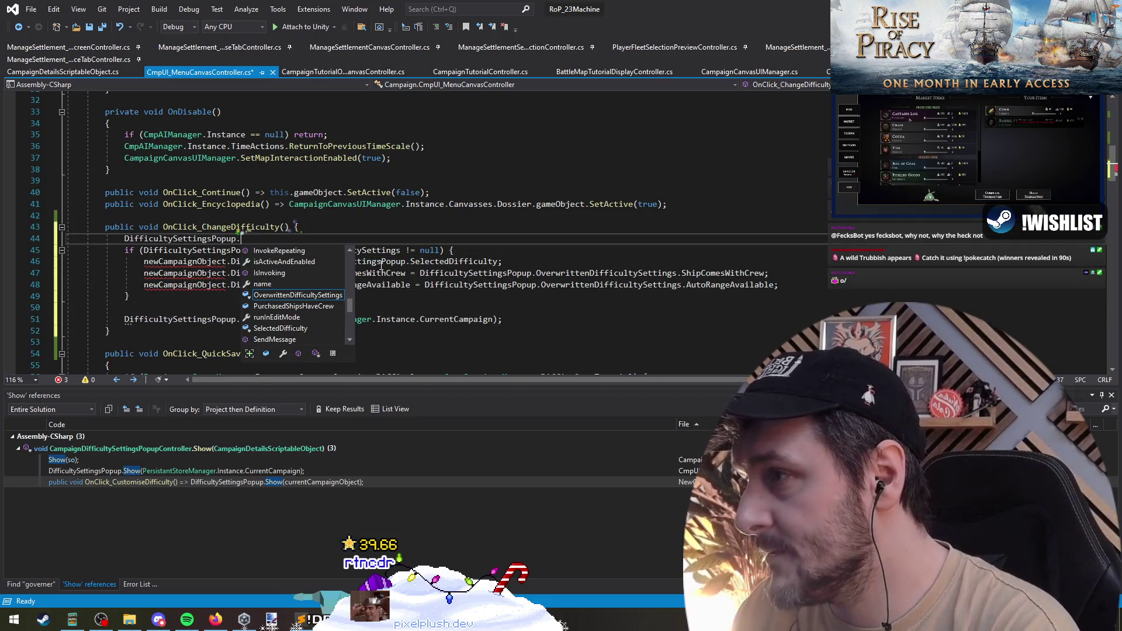
type("on")
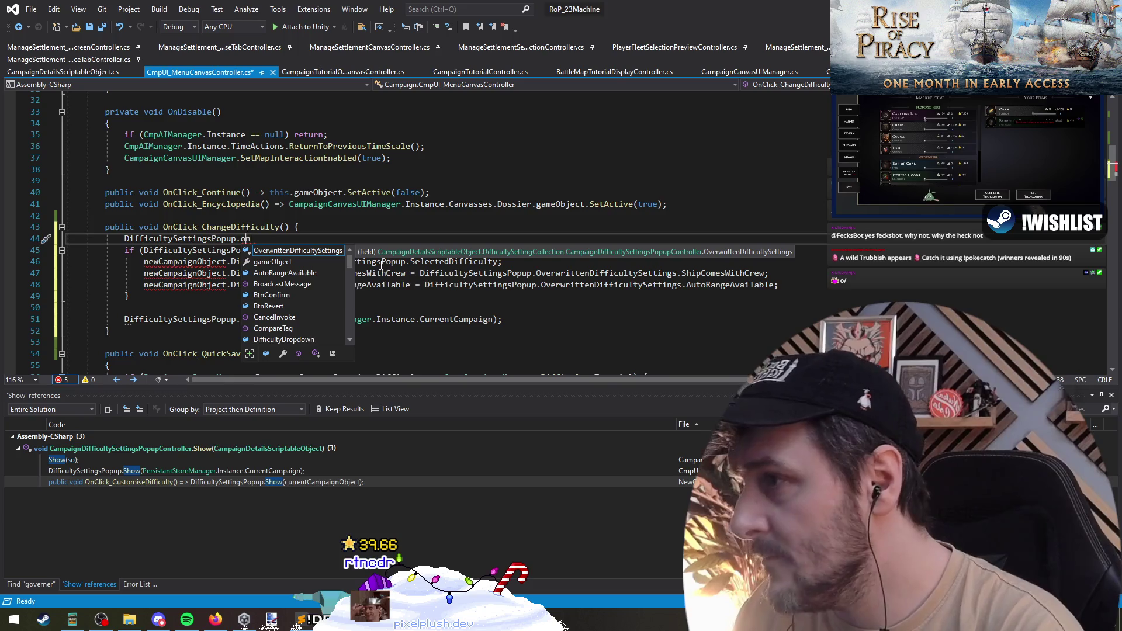
key("F8")
key("Up")
key("Up")
key("Up")
key("Up")
key("Up")
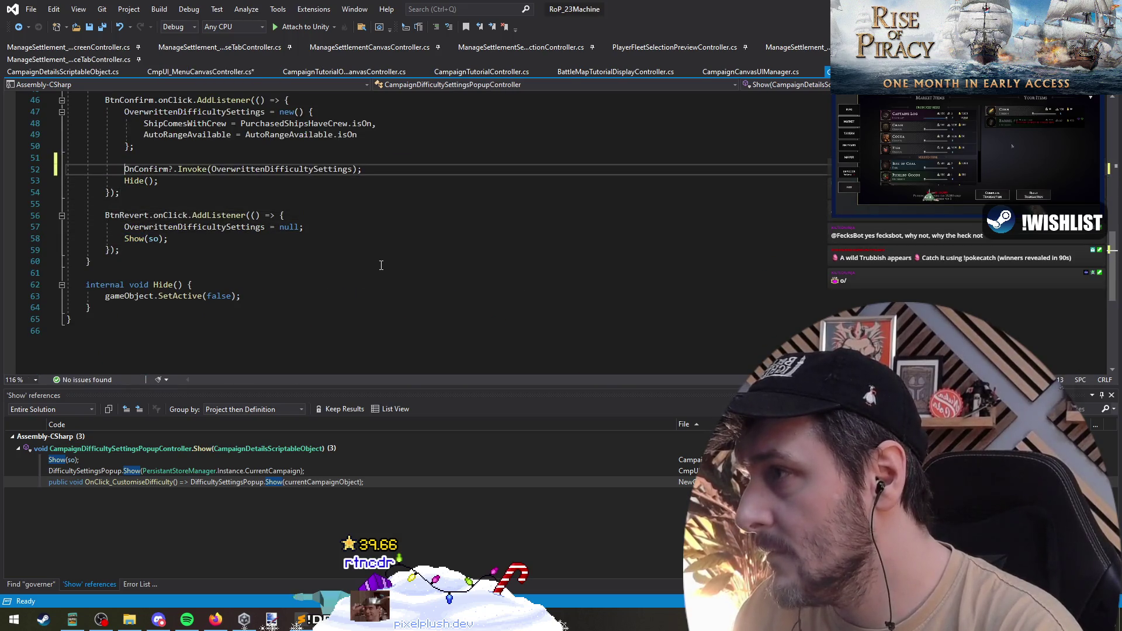
Make the popup's OnConfirm field public, save, and return to OnClick_ChangeDifficulty
key("F12")
key("Home")
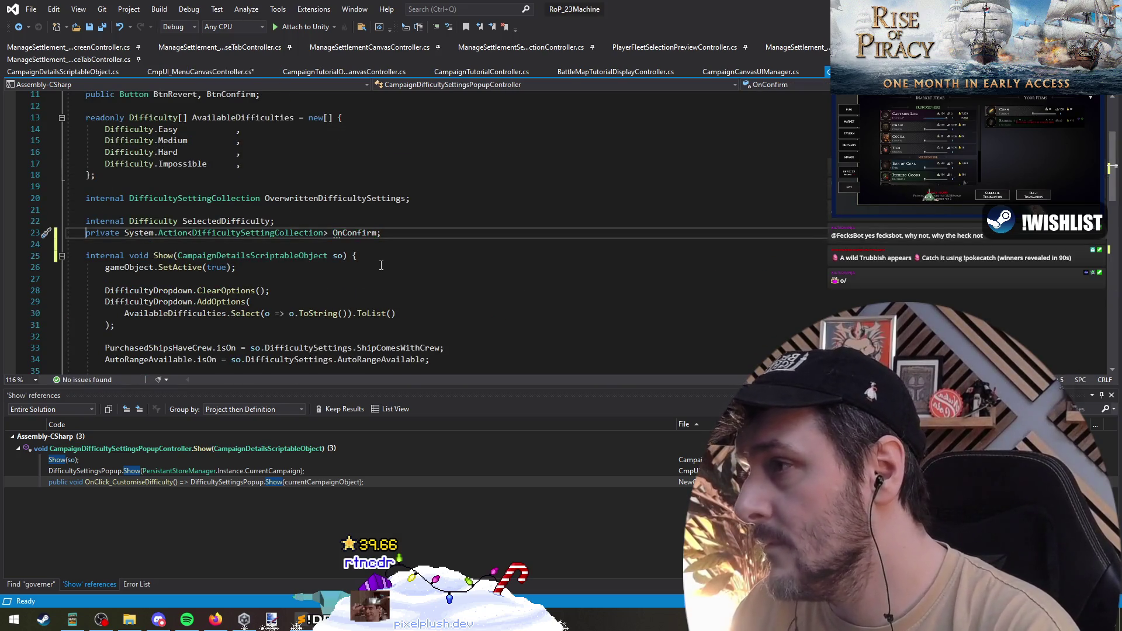
key("ctrl+shift+Right")
type("public")
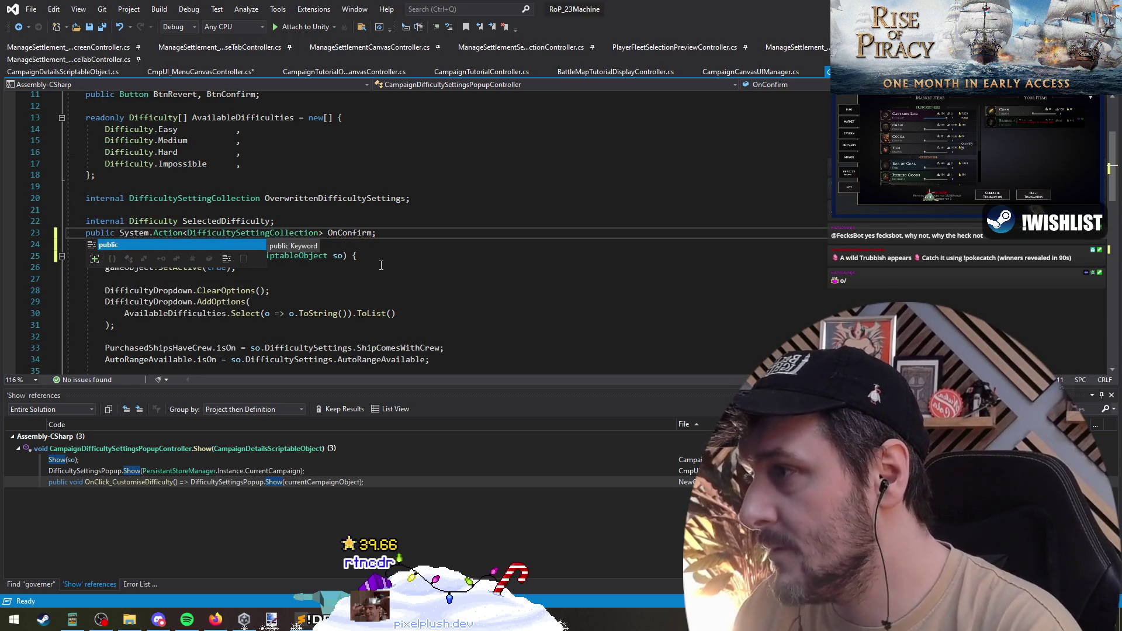
key("ctrl+s")
key("ctrl+minus")
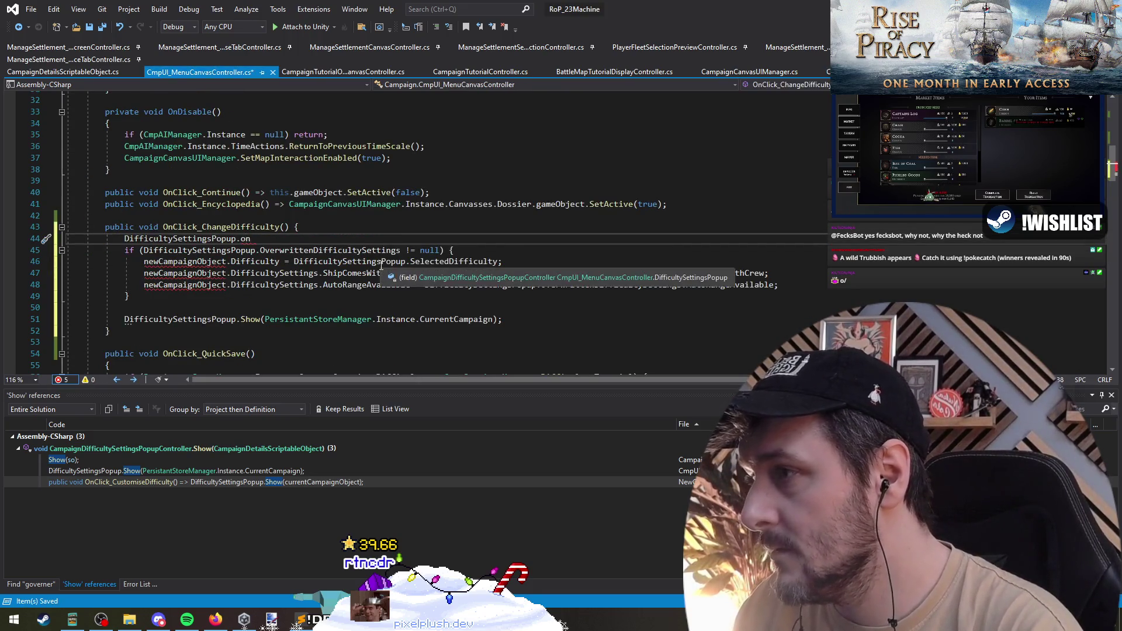
type("ll;")
Add OnConfirm = null; and wrap the if-block in an OnConfirm += (settings) => { … }; handler
key("ctrl+d")
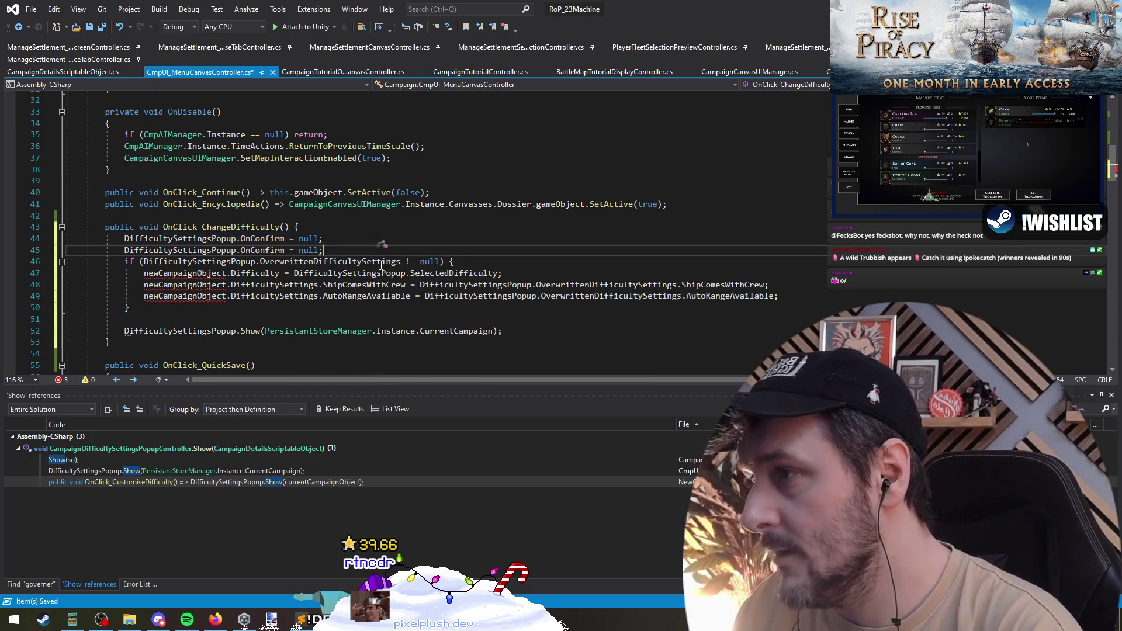
key("ctrl+shift+Left")
key("BackSpace")
key("BackSpace")
key("BackSpace")
type("+= ")
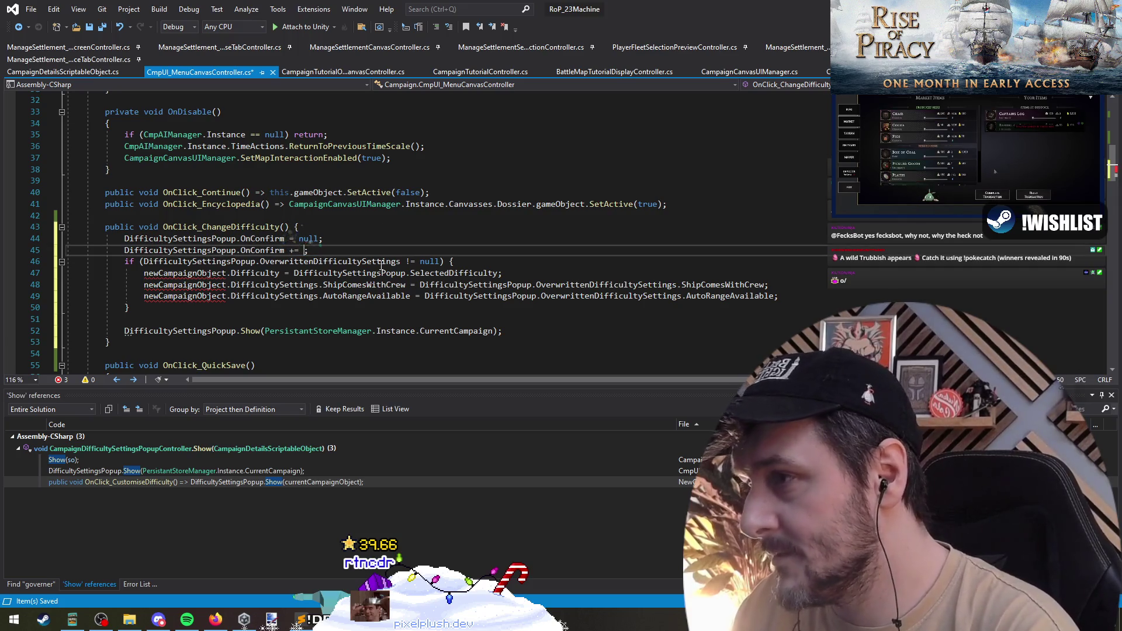
type("{")
key("Down")
key("Down")
key("Down")
type("}")
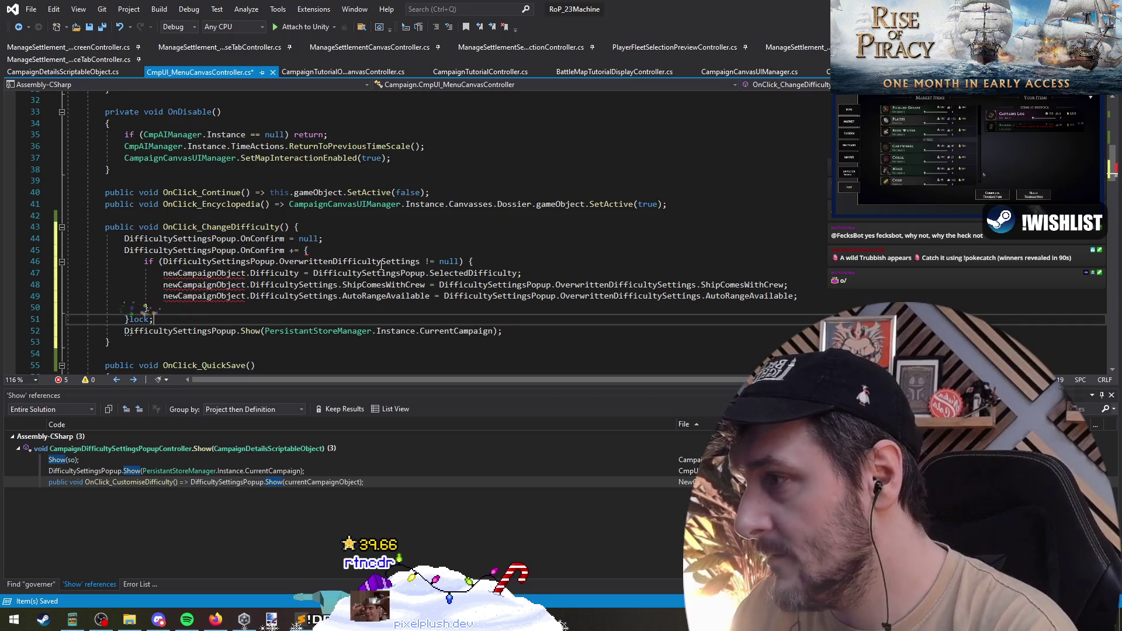
type(";")
key("Return")
key("Up")
key("Up")
key("Up")
key("End")
key("Left")
type("(")
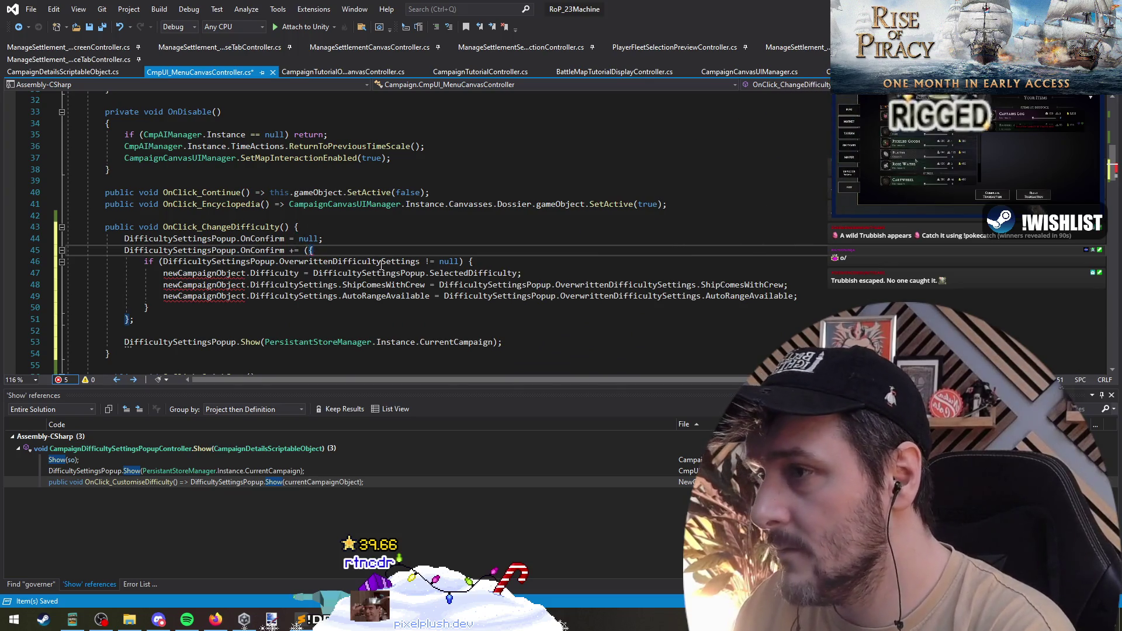
type("settings) =>")
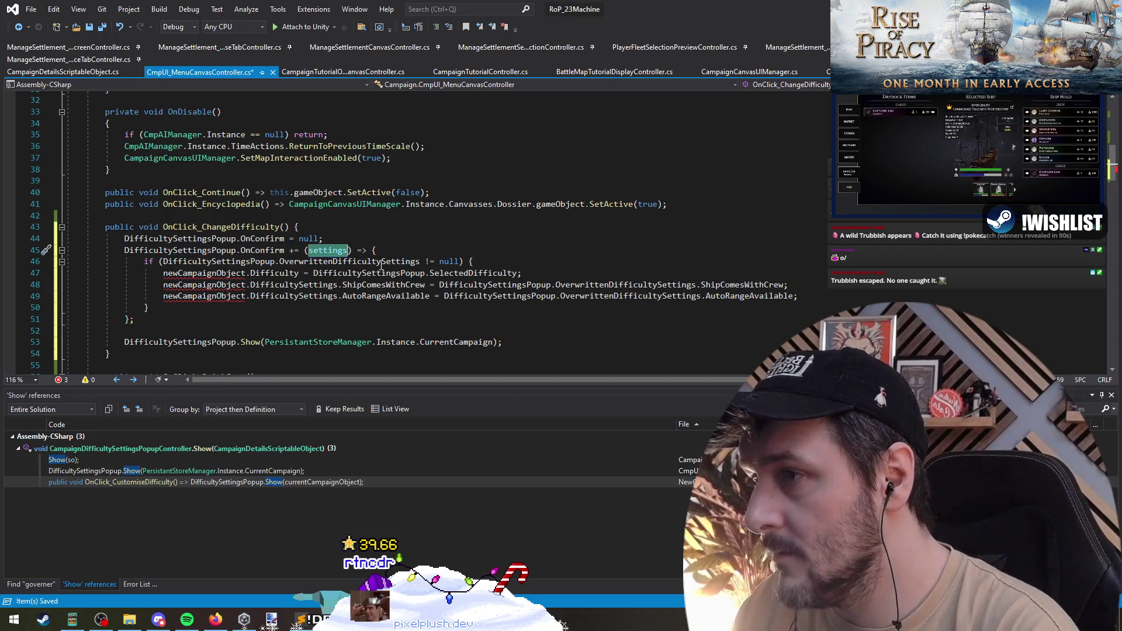
type("OverwrittenDifficultySettings")
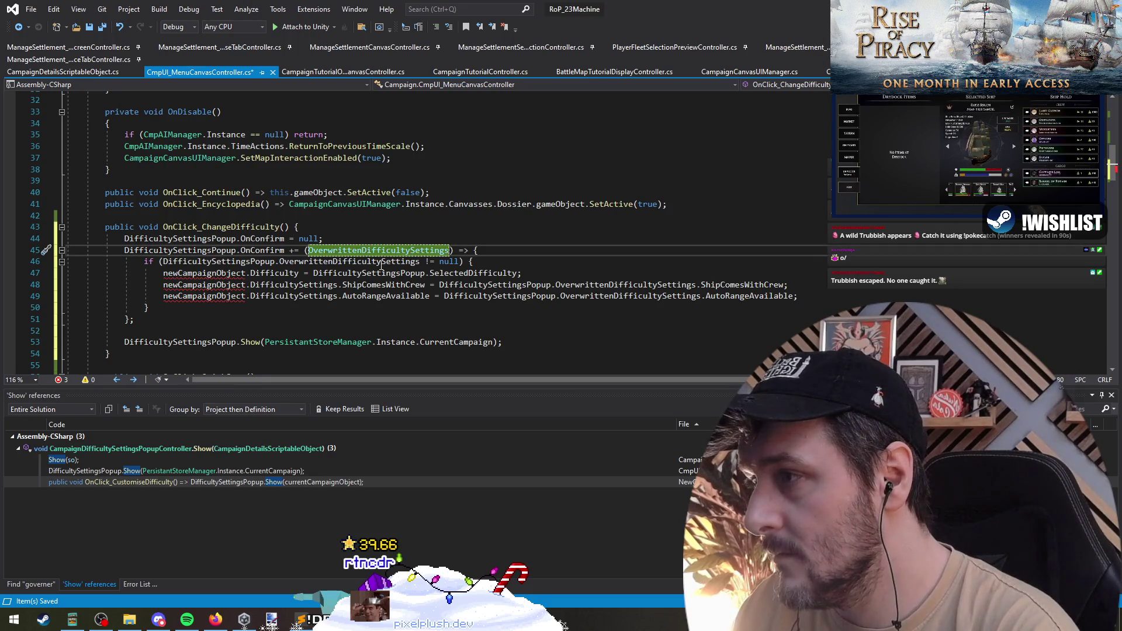
key("ctrl+z")
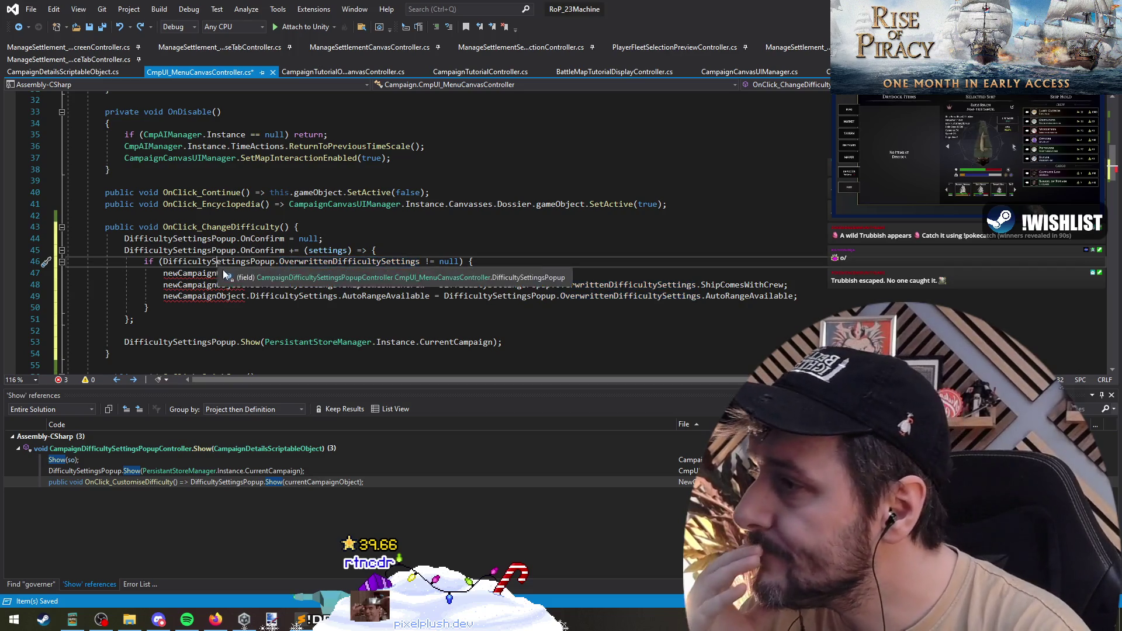
Column-select newCampaignObject across lines 47–49 of the handler
left_click(225, 269)
left_click(164, 273)
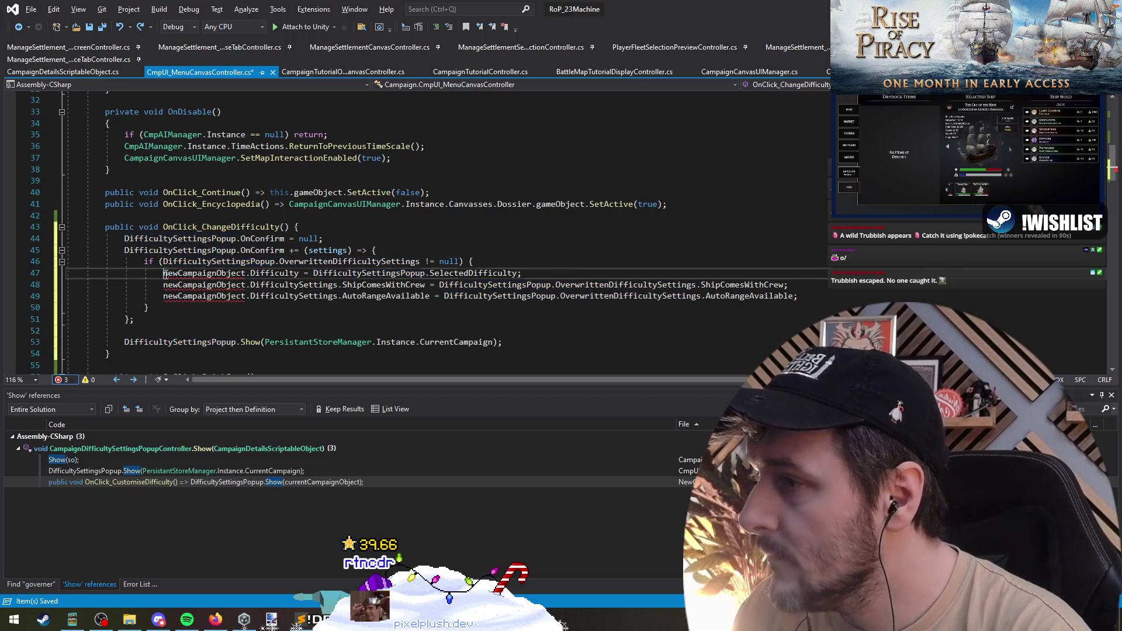
left_click_drag(163, 273, 246, 299)
left_click(419, 341)
Replace newCampaignObject on lines 47–49 with PersistantStoreManager.Instance.CurrentCampaign
left_click(265, 342)
left_click(493, 341, "shift")
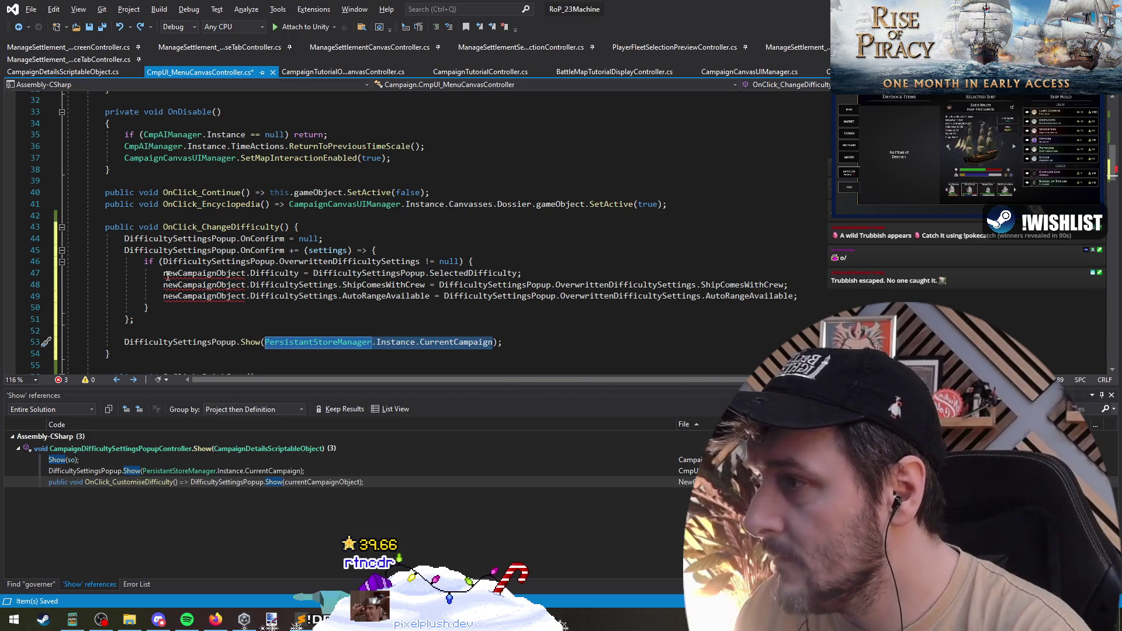
left_click_drag(163, 272, 245, 299)
type("PersistantStoreManager.Instance.CurrentCampaign")
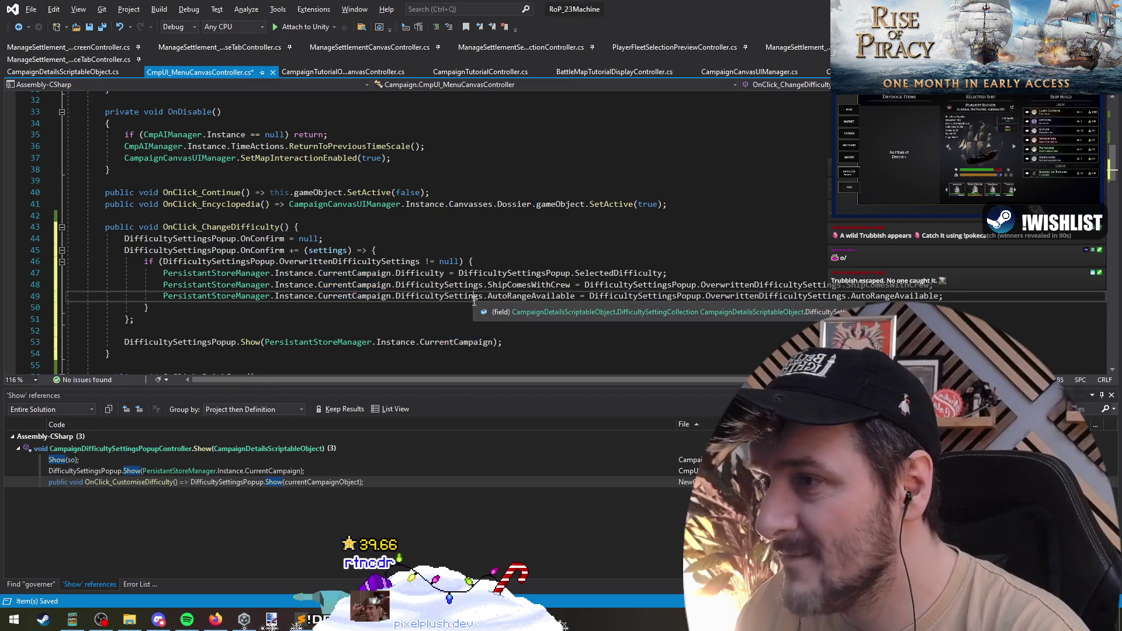
Remove the settings parameter so the OnConfirm handler is a parameterless lambda
left_click(479, 245)
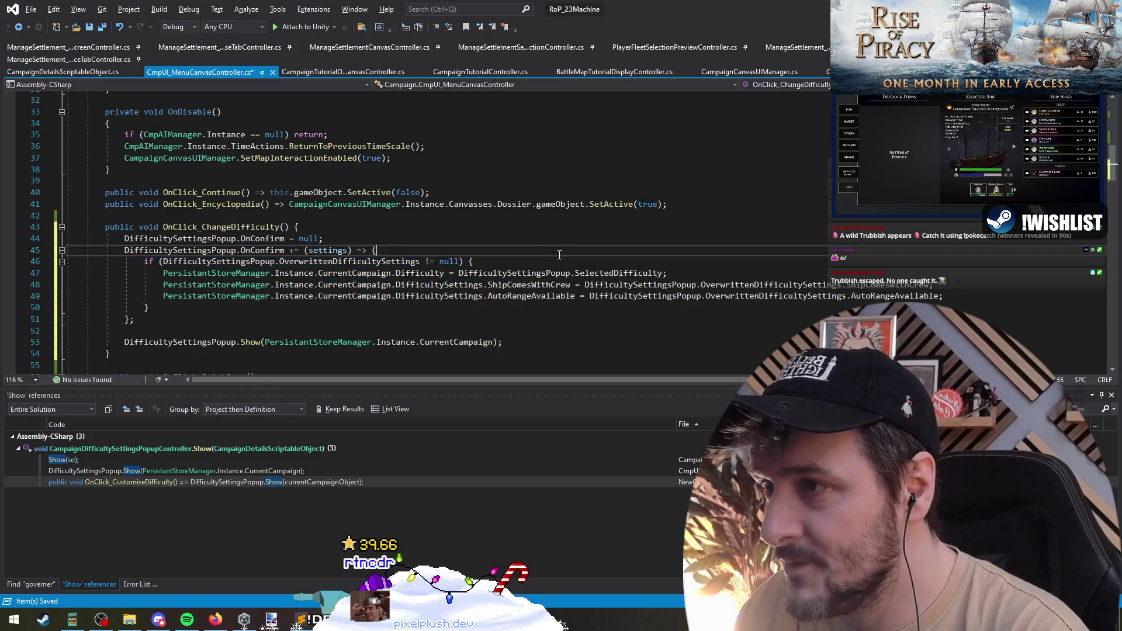
key("ctrl+Left")
key("ctrl+Left")
key("ctrl+Left")
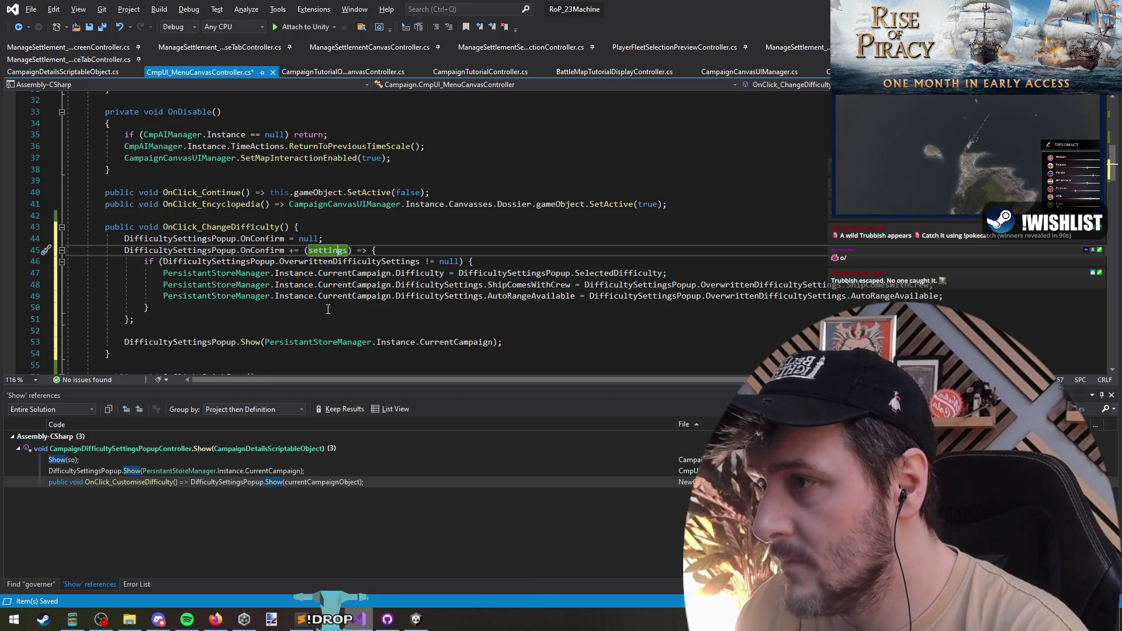
double_click(327, 250)
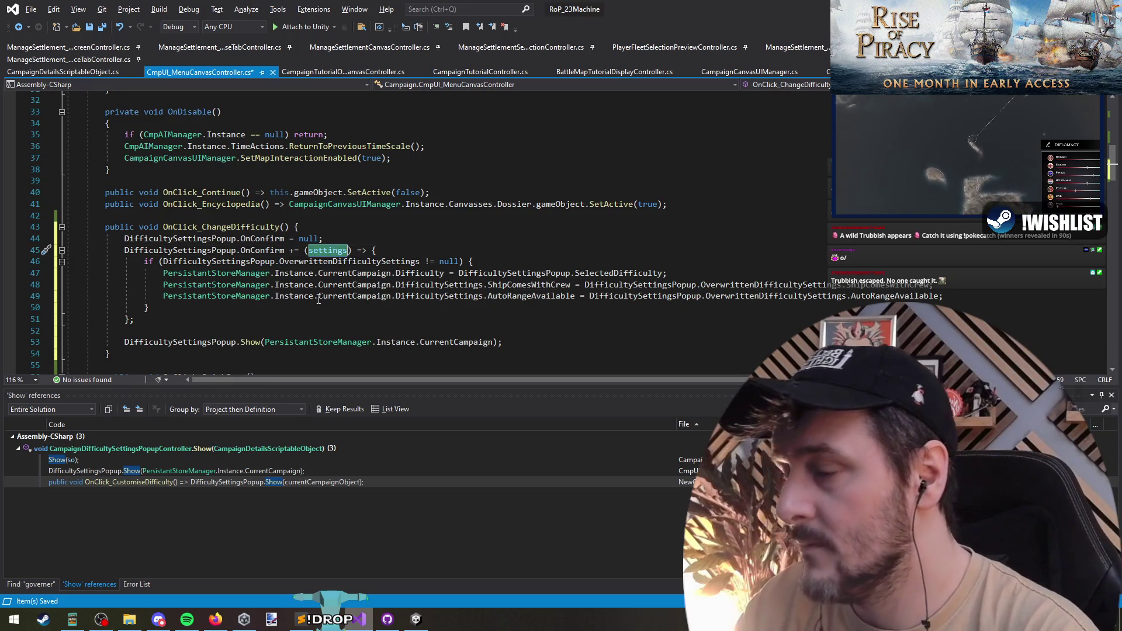
key("BackSpace")
Change OnConfirm to a plain System.Action invoked with Invoke(), then bring Unity to the front
key("F12")
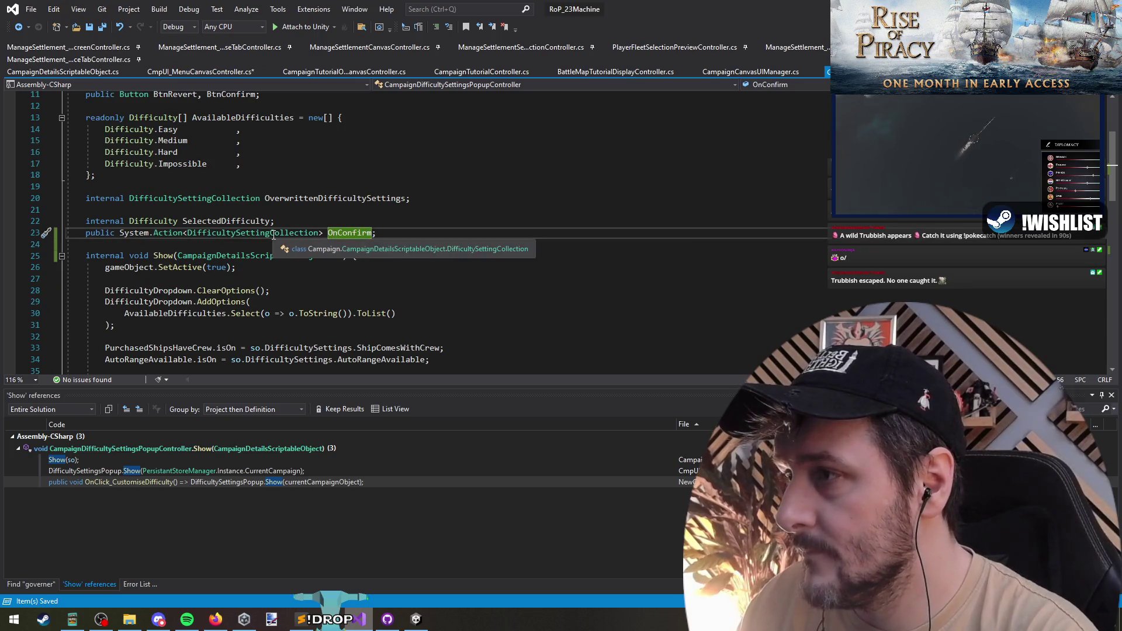
double_click(211, 233)
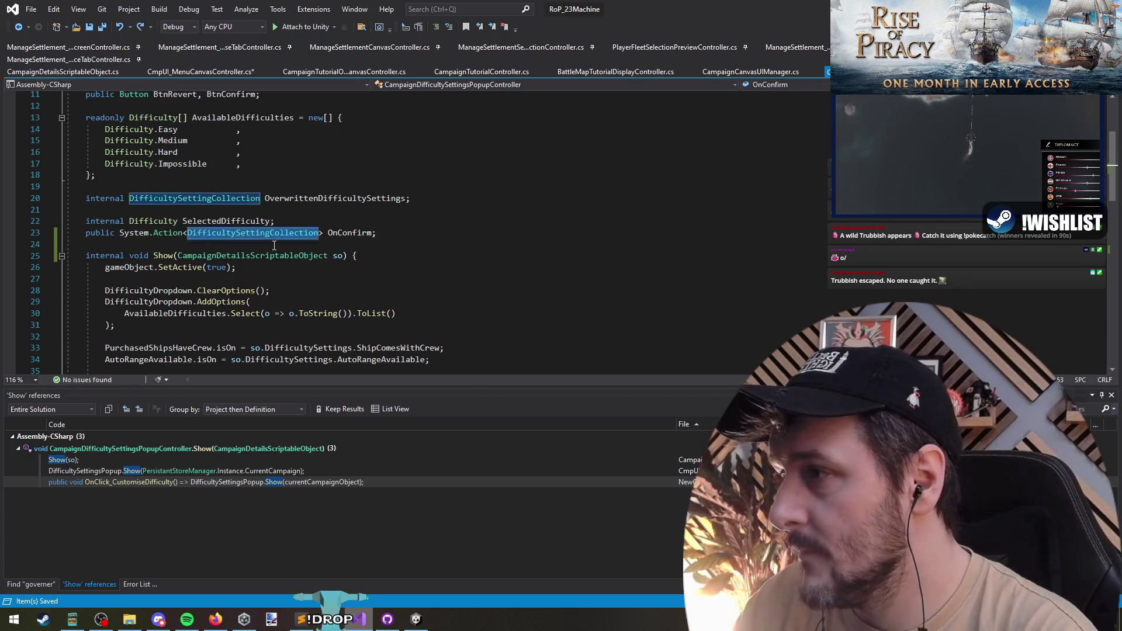
key("Delete")
key("Delete")
key("BackSpace")
key("ctrl+shift+Down")
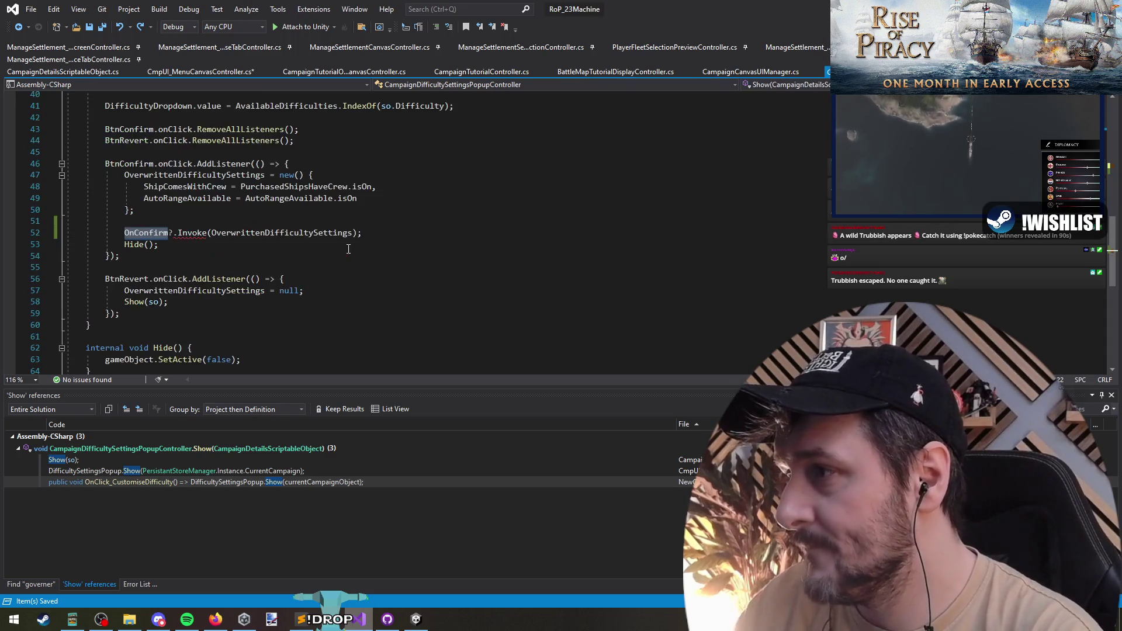
double_click(261, 232)
key("Delete")
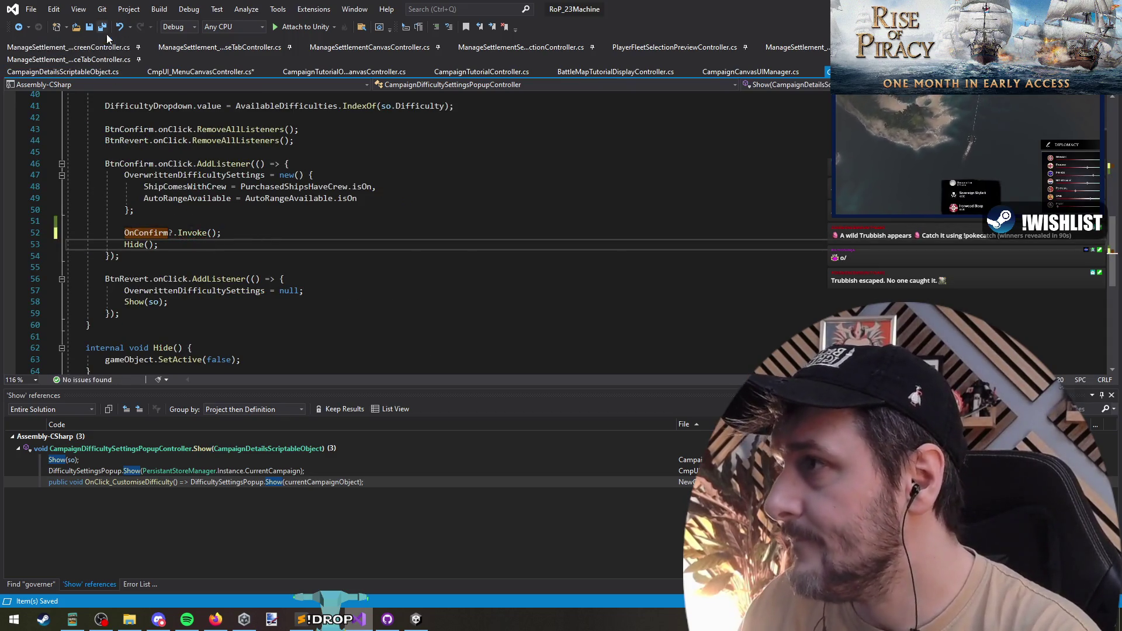
left_click(199, 71)
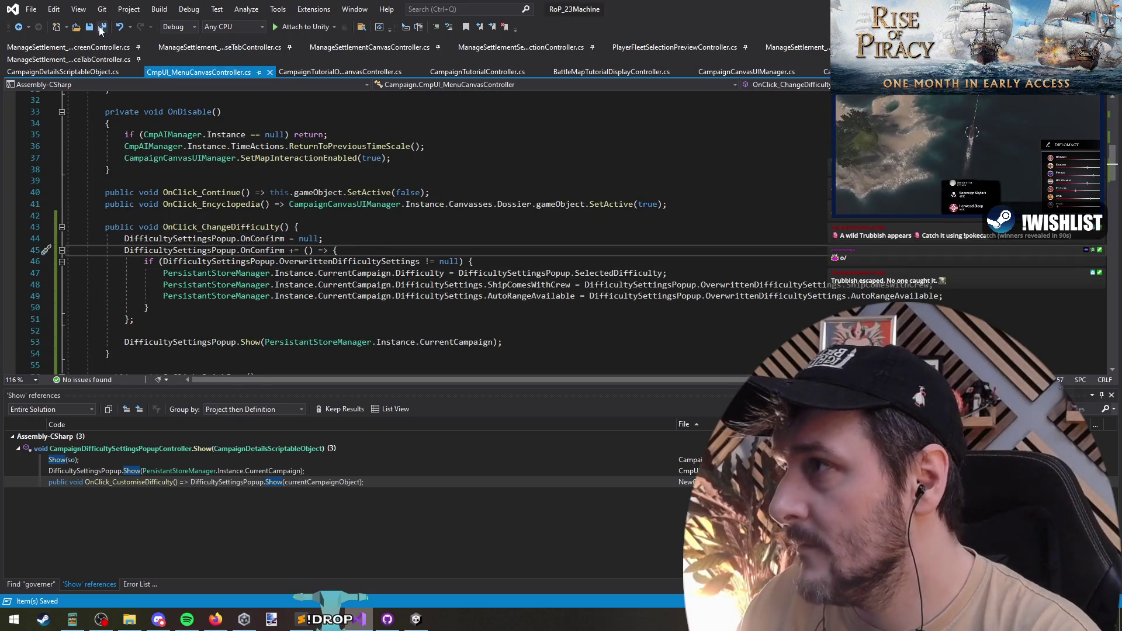
key("alt+Tab")
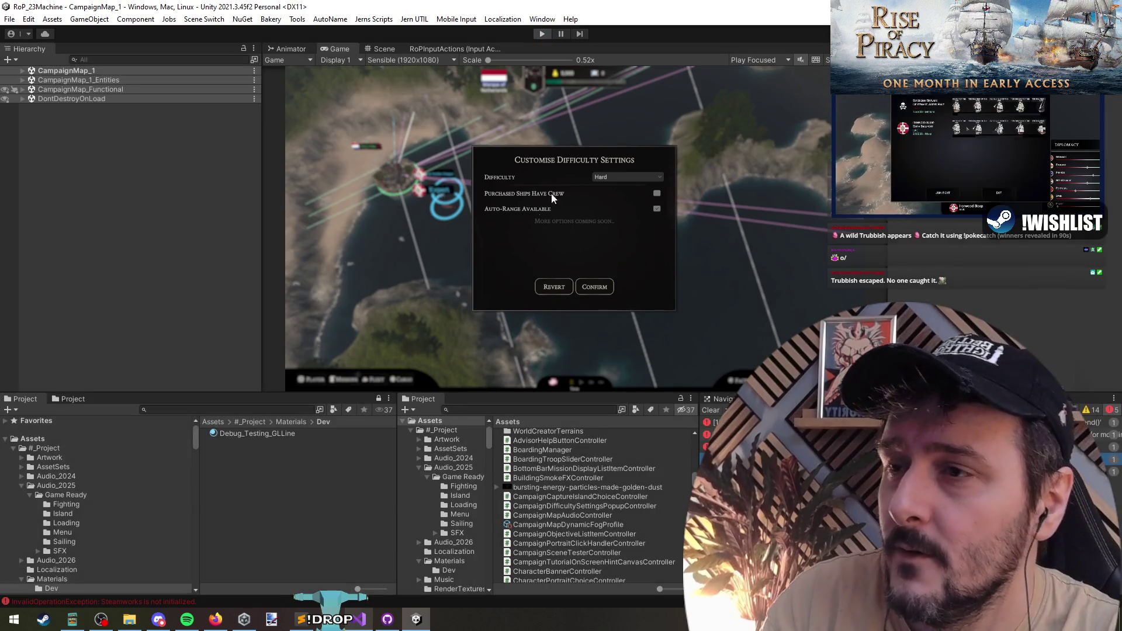
Restart Play mode and check Campaign Difficulty from the in-game pause menu
left_click(542, 35)
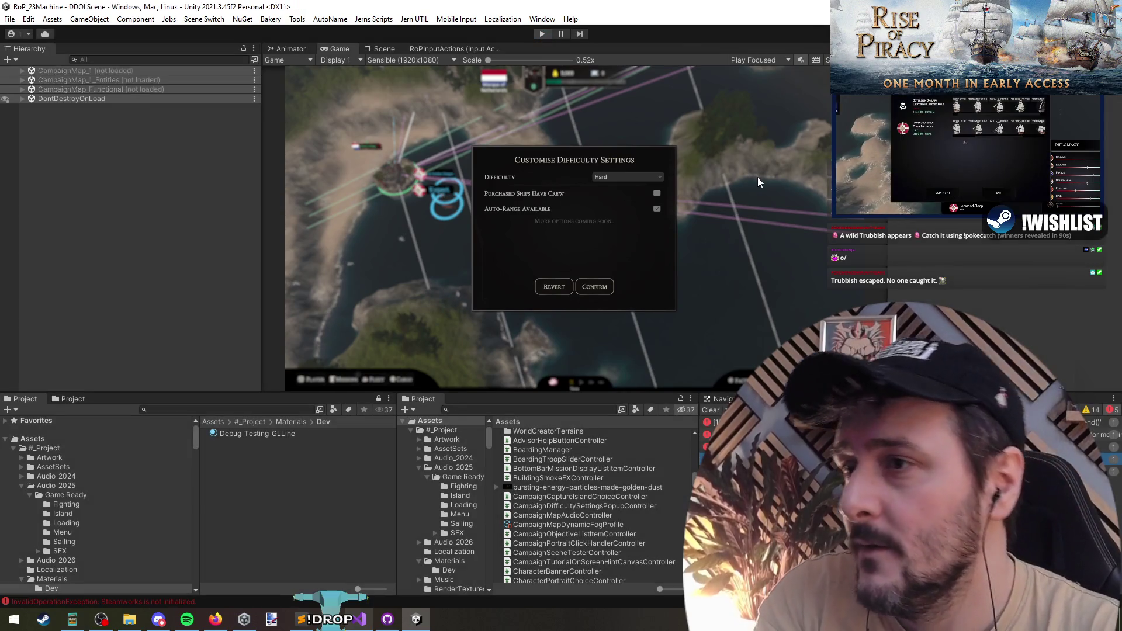
left_click(543, 34)
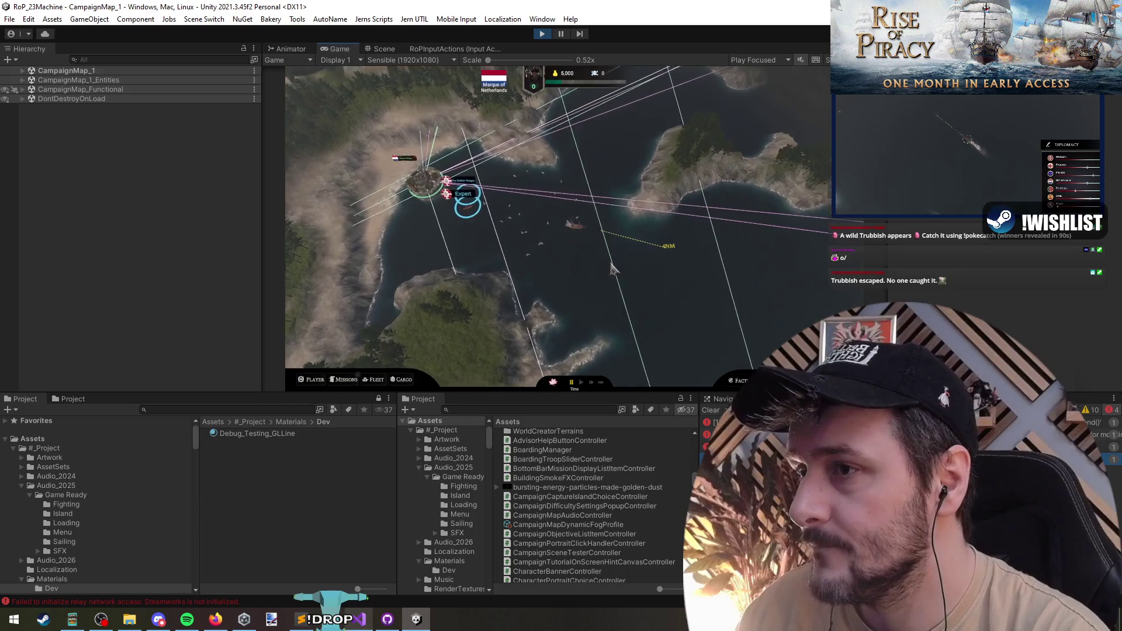
key("Escape")
left_click(579, 261)
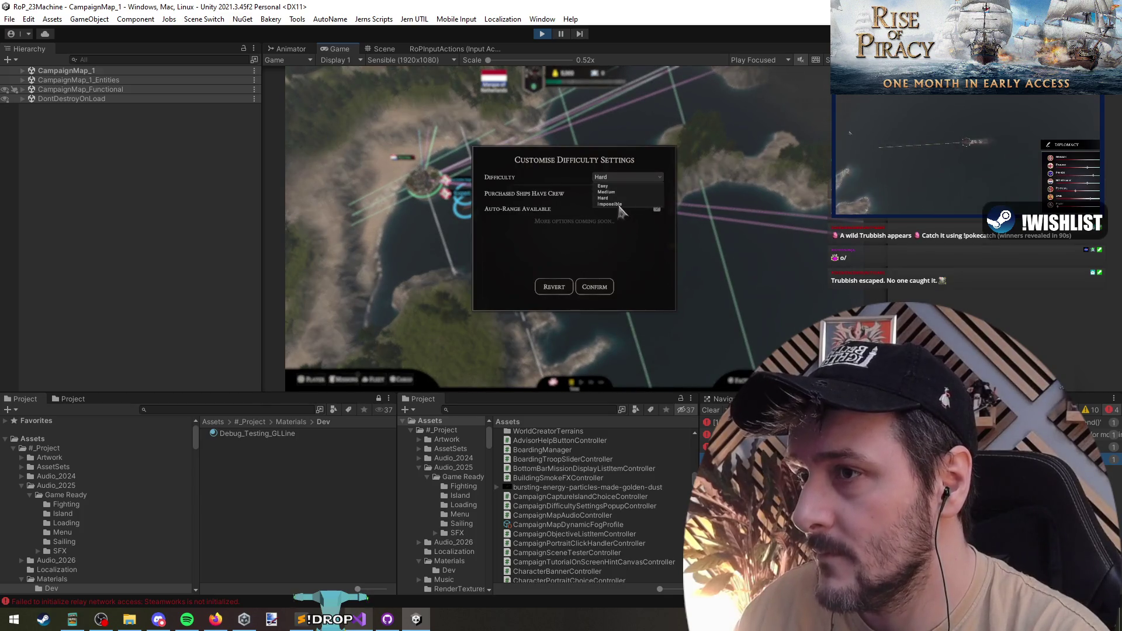
left_click(595, 286)
Exit to the main menu and continue the most recent campaign
left_click(575, 281)
key("Escape")
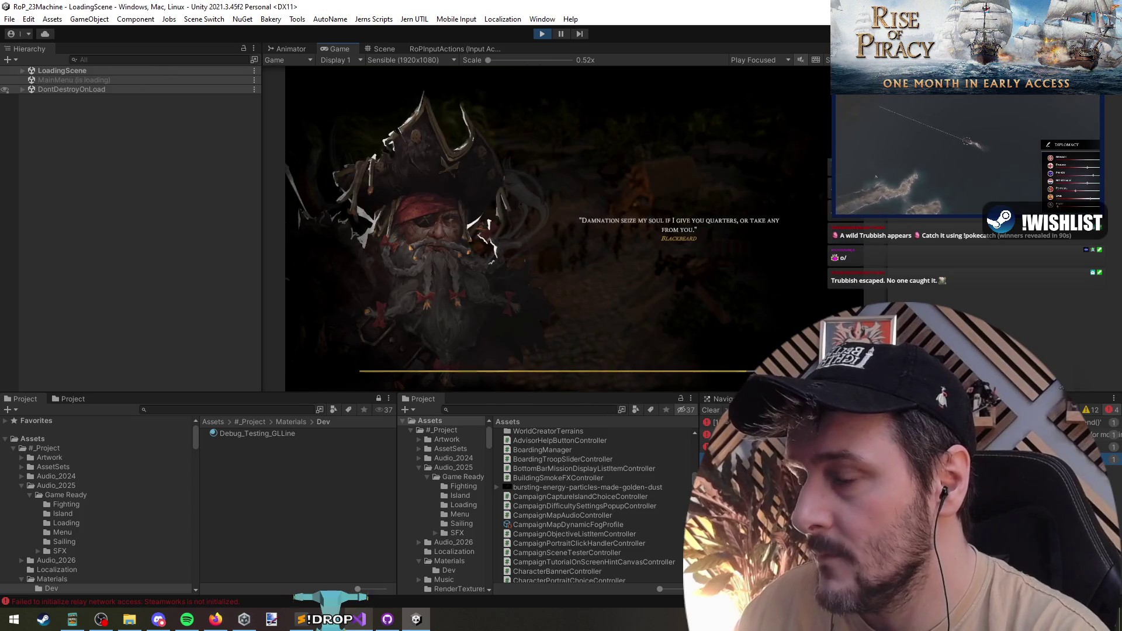
left_click(392, 221)
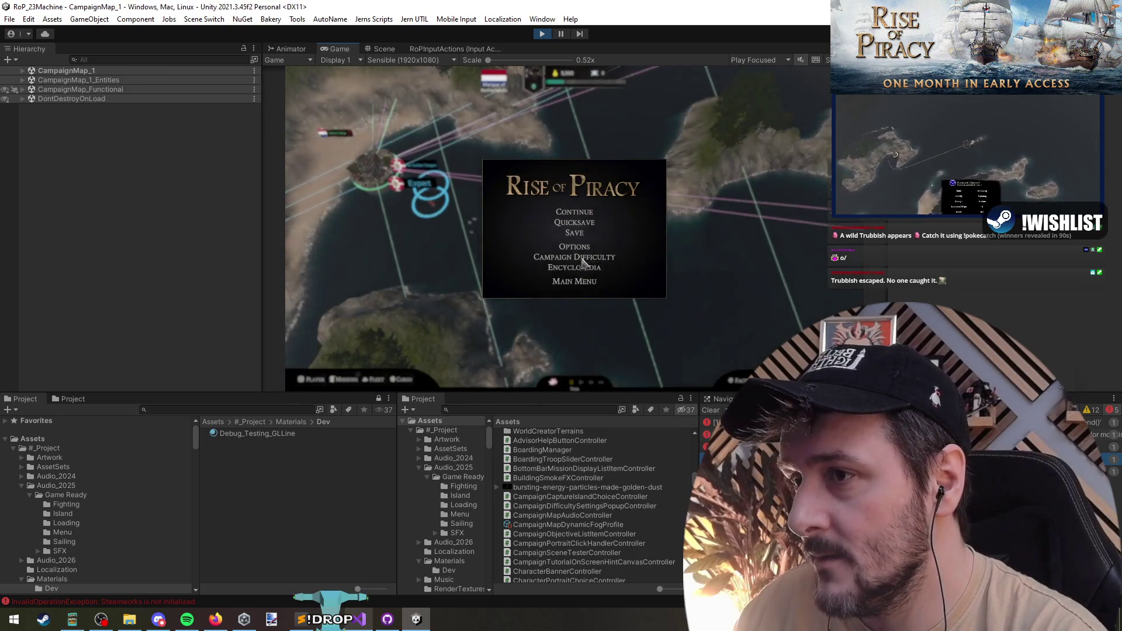
Check the campaign difficulty from the pause menu, then exit to the main menu
left_click(581, 255)
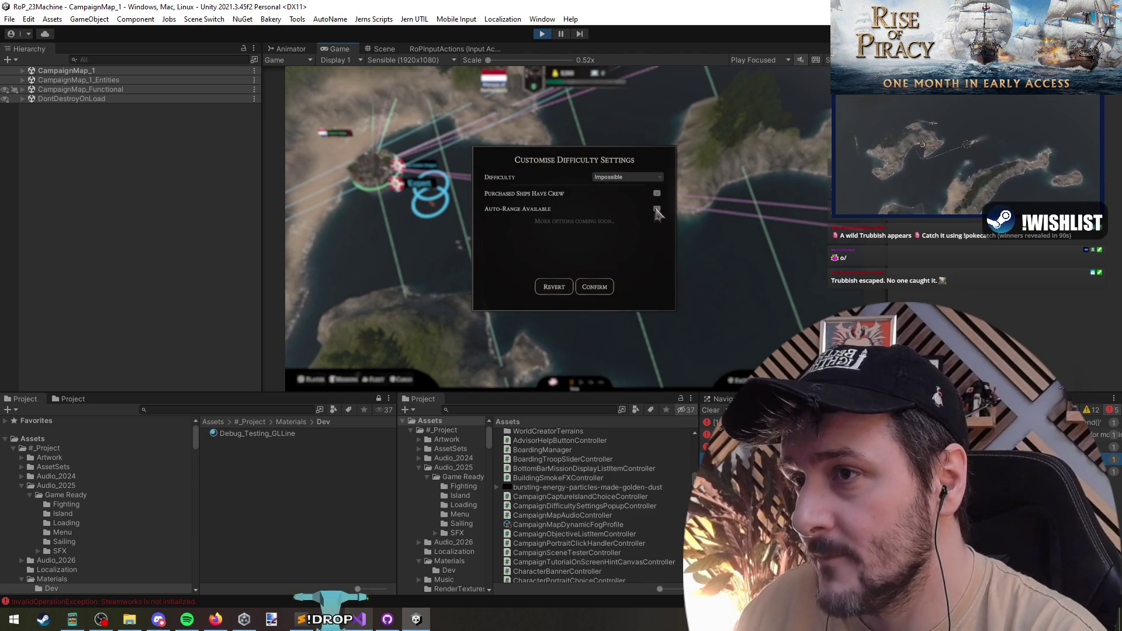
left_click(633, 197)
left_click(594, 287)
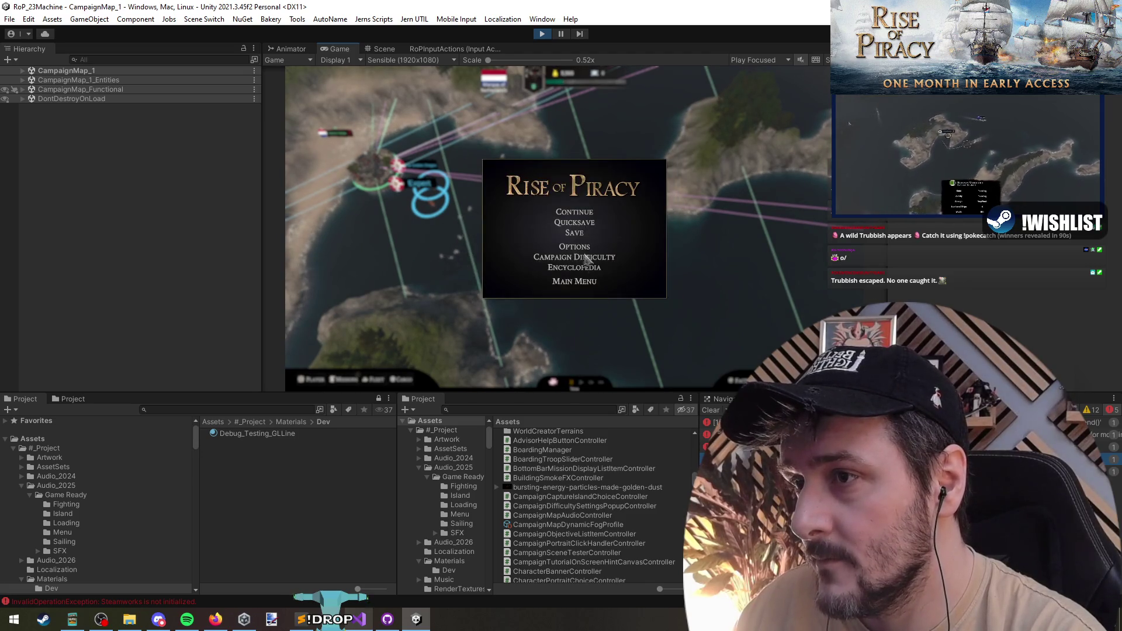
left_click(575, 282)
left_click(616, 315)
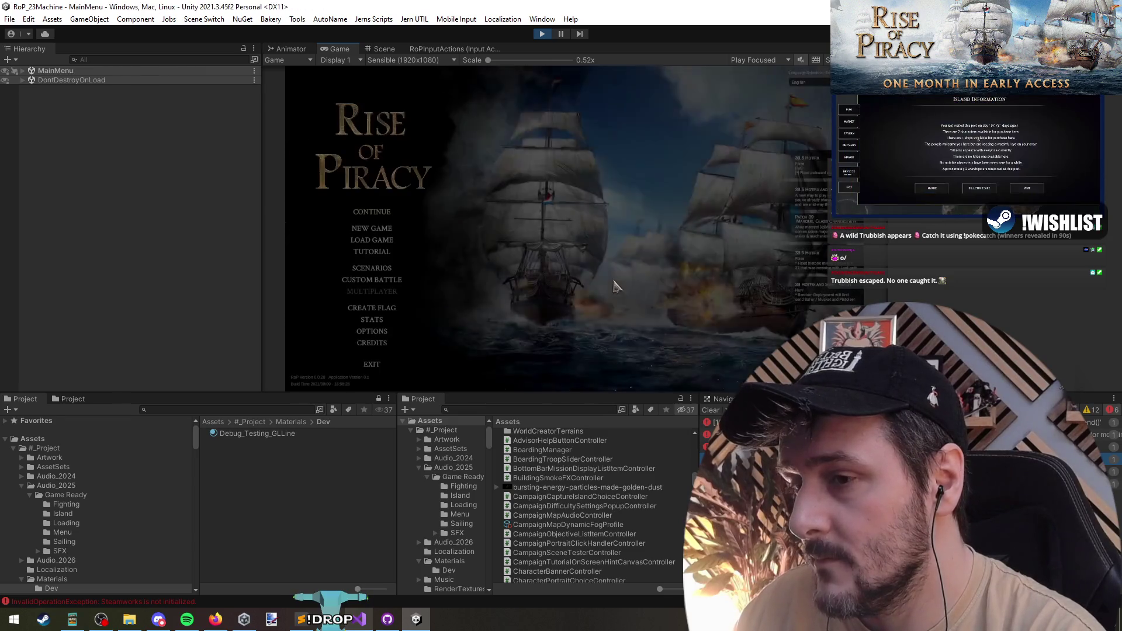
Load the newest autosave, confirm its Campaign Difficulty settings, and exit to the main menu
left_click(377, 241)
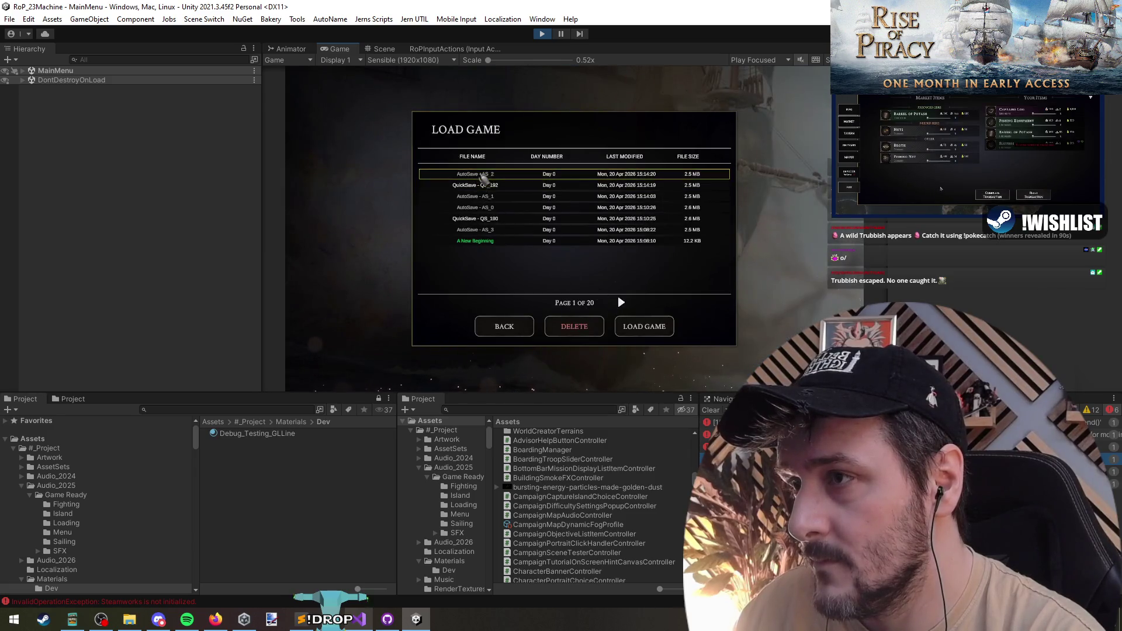
left_click(644, 330)
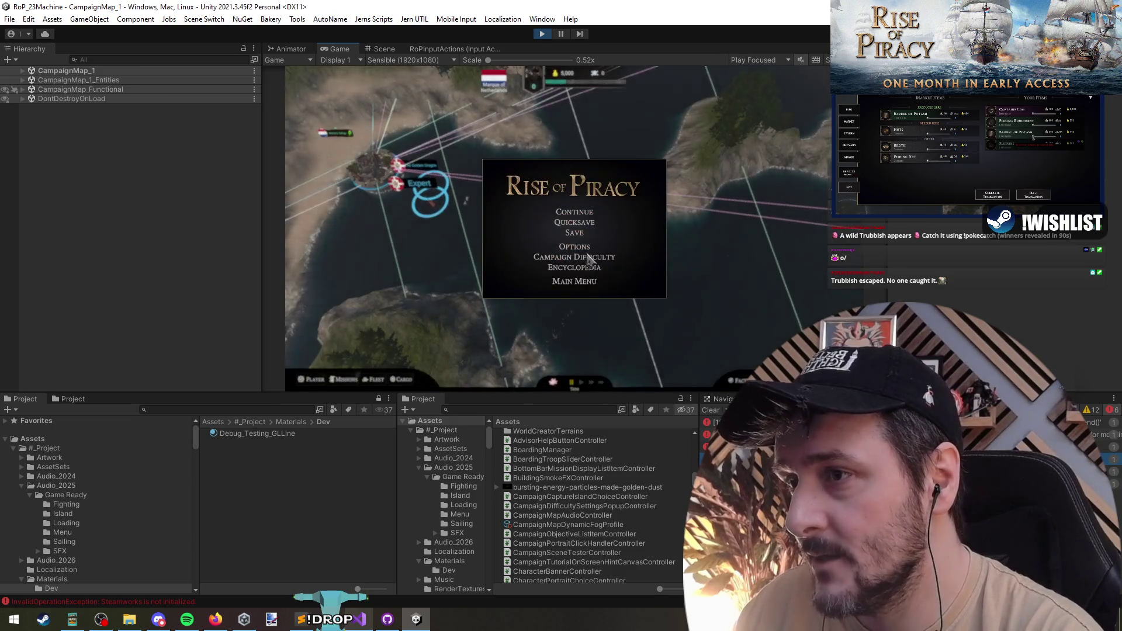
left_click(592, 259)
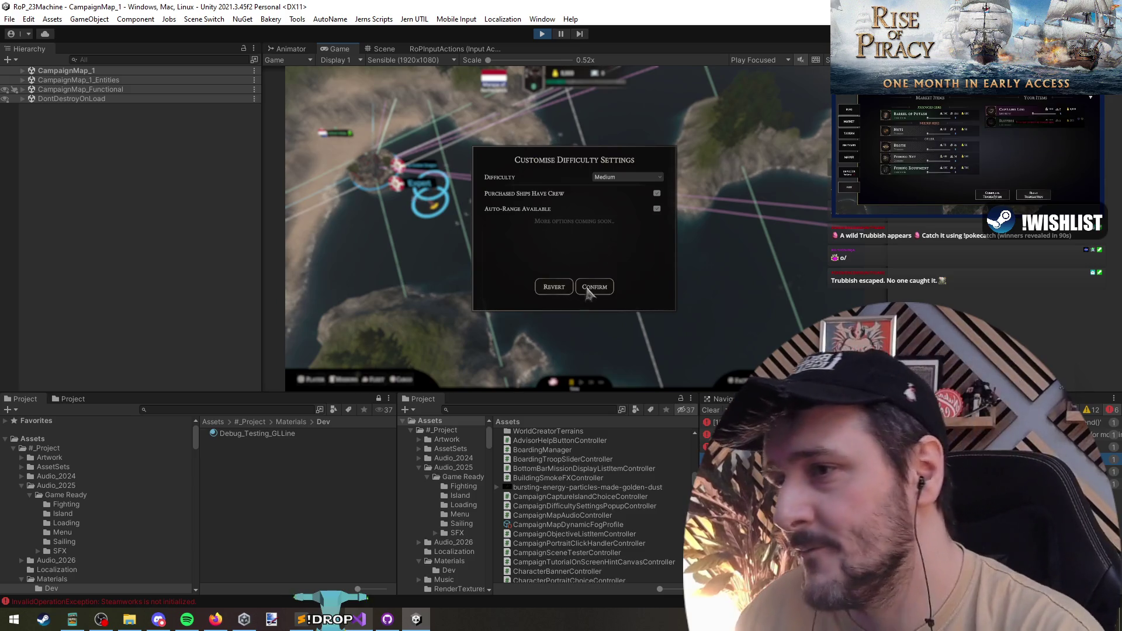
left_click(593, 290)
left_click(566, 281)
left_click(593, 251)
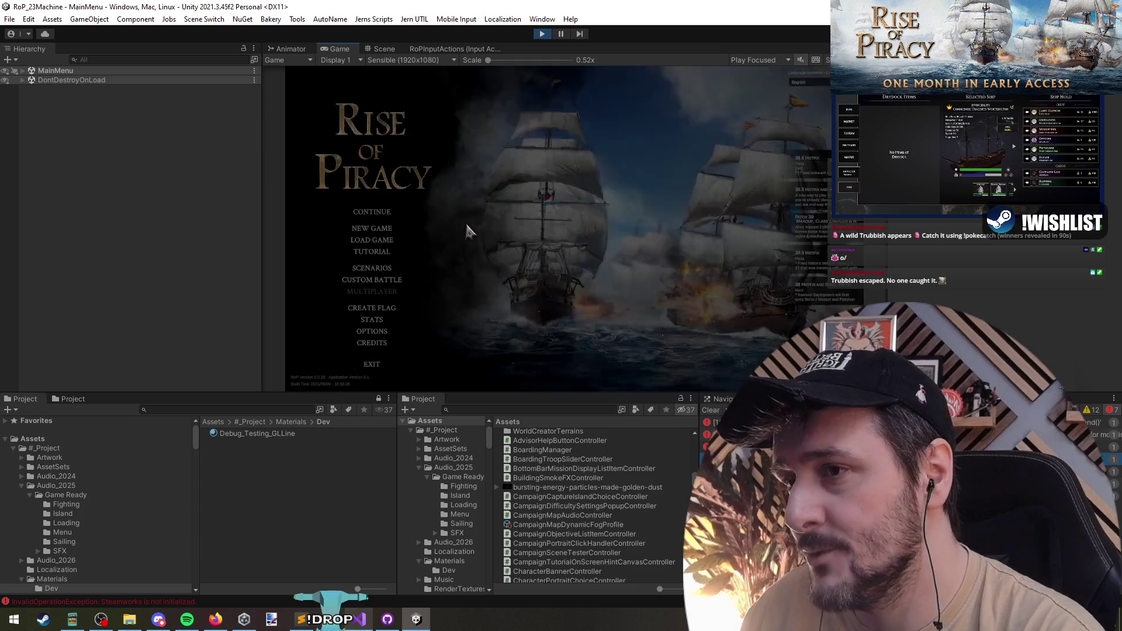
Start a New Game and set its customised difficulty to Hard
left_click(373, 229)
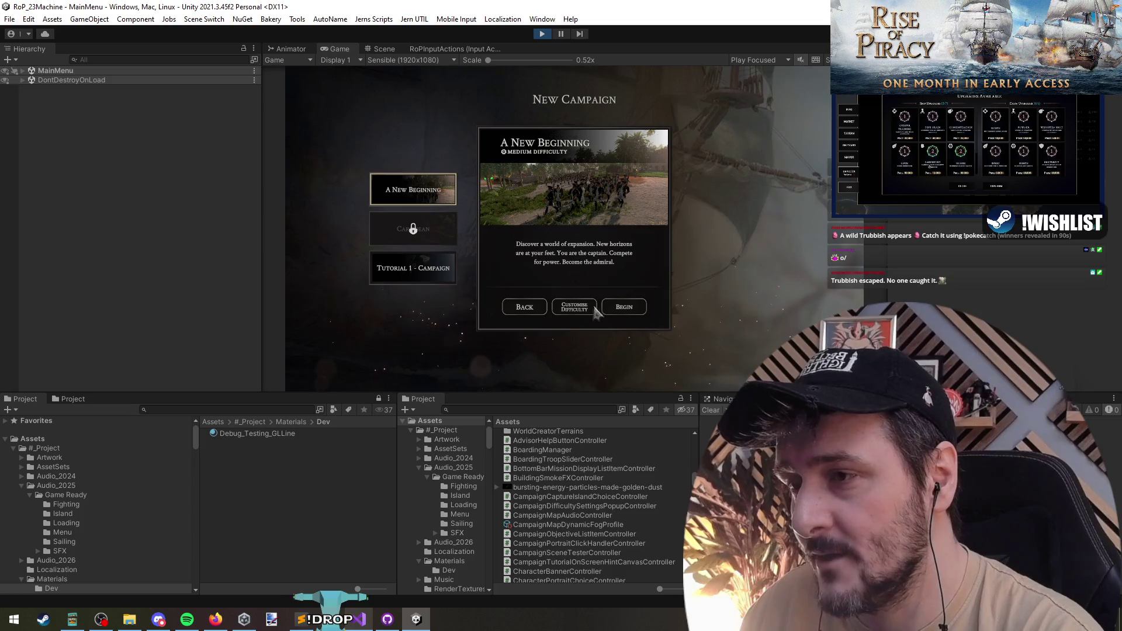
left_click(578, 308)
left_click(799, 177)
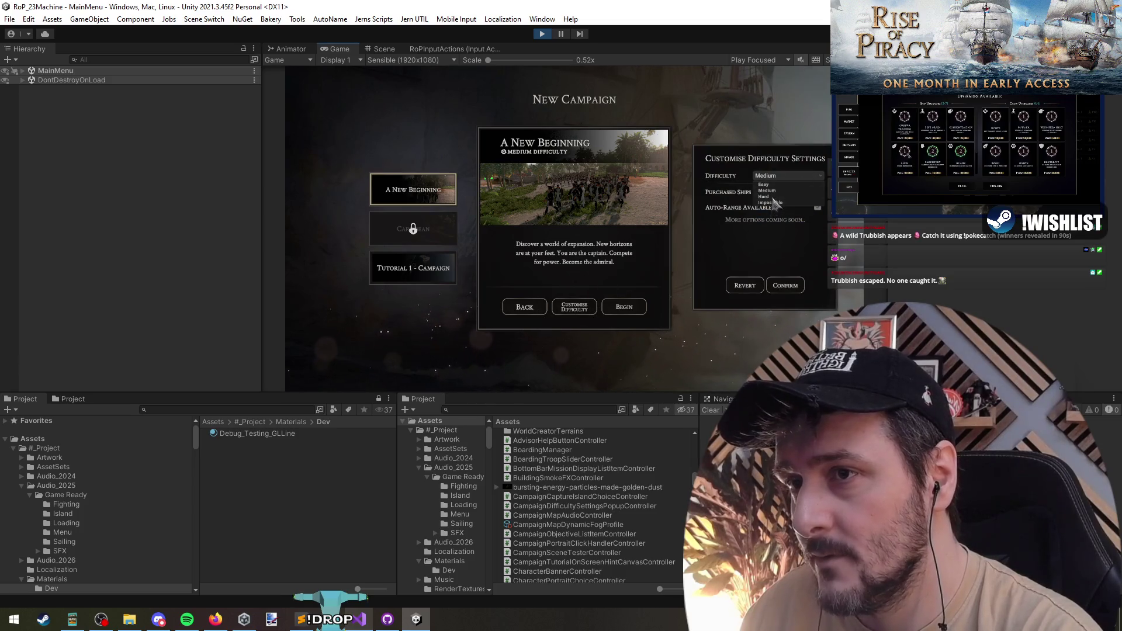
left_click(773, 205)
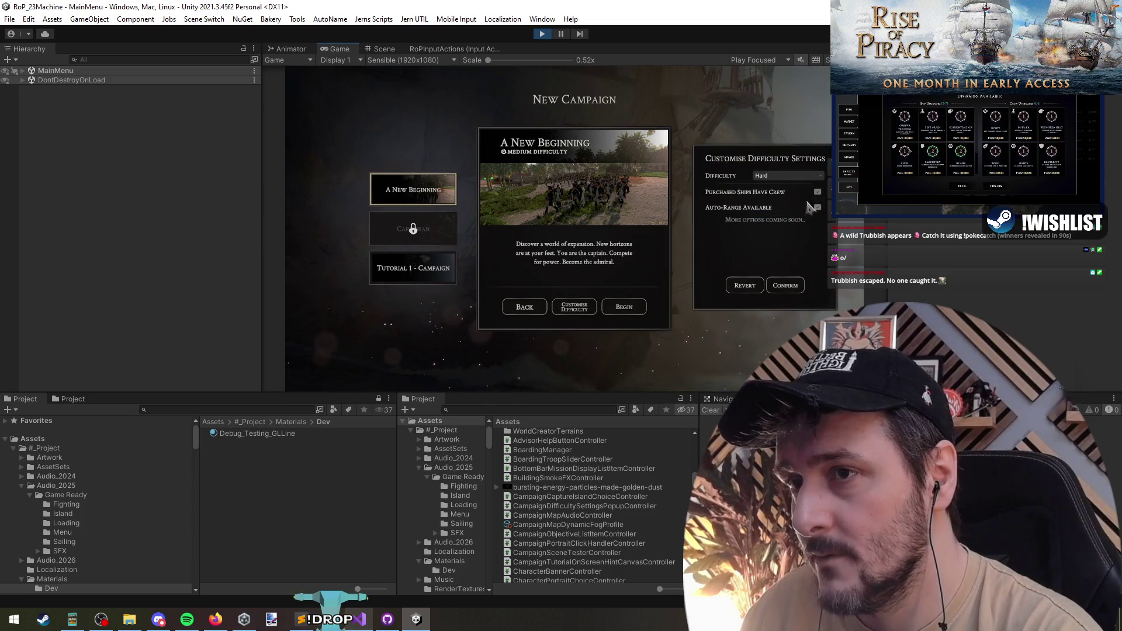
left_click(786, 288)
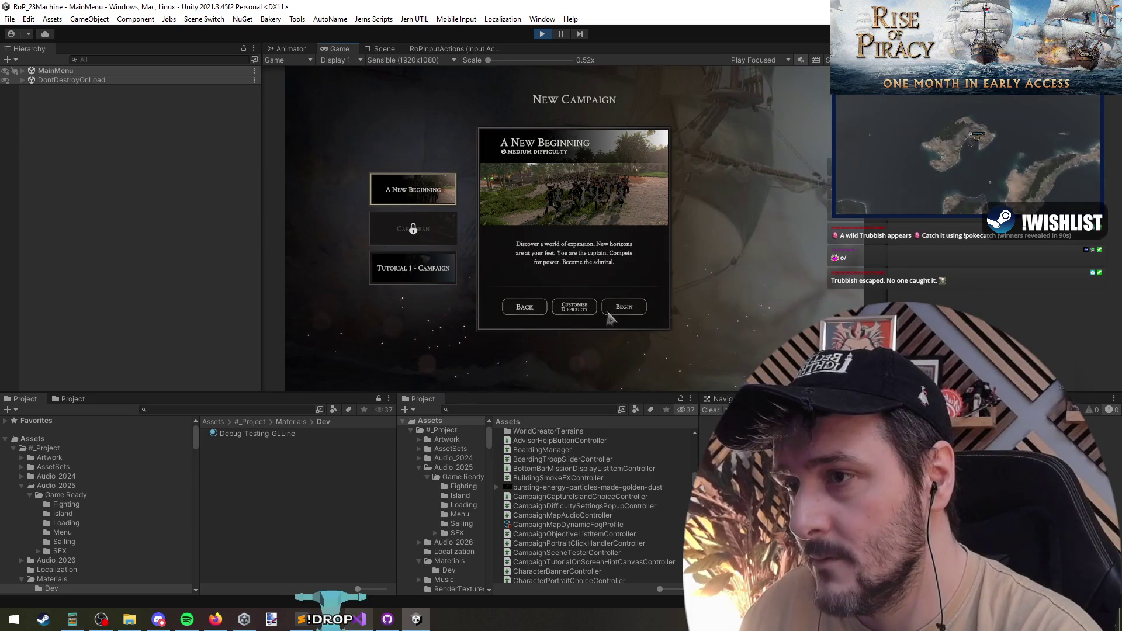
Begin the A New Beginning campaign with the admiral-class captain and dismiss the welcome message
left_click(628, 309)
left_click(574, 361)
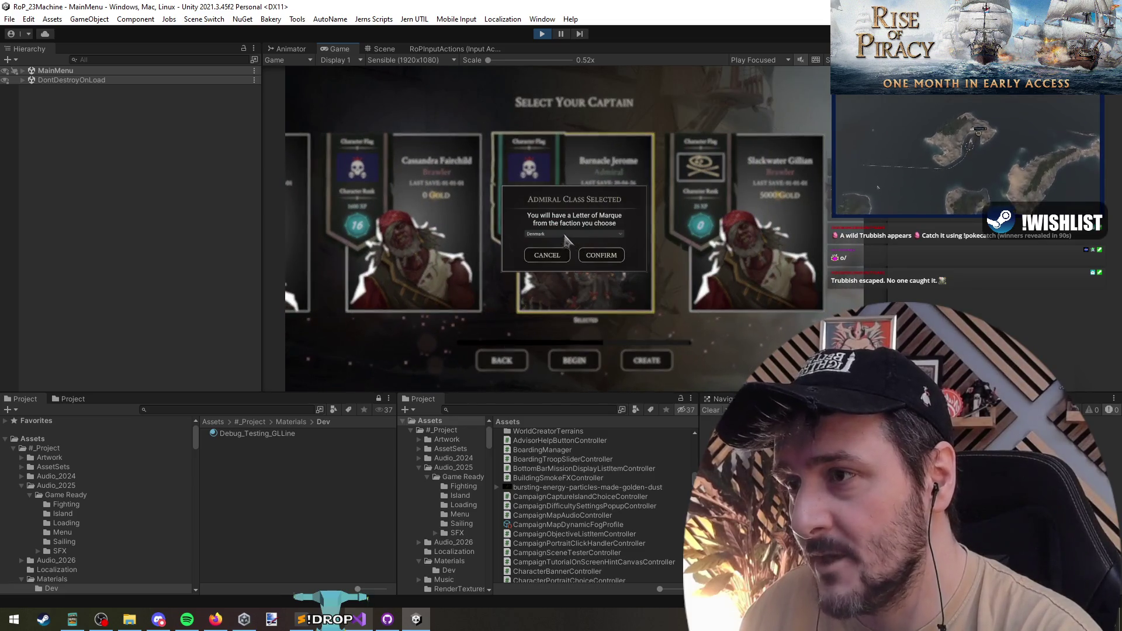
left_click(544, 254)
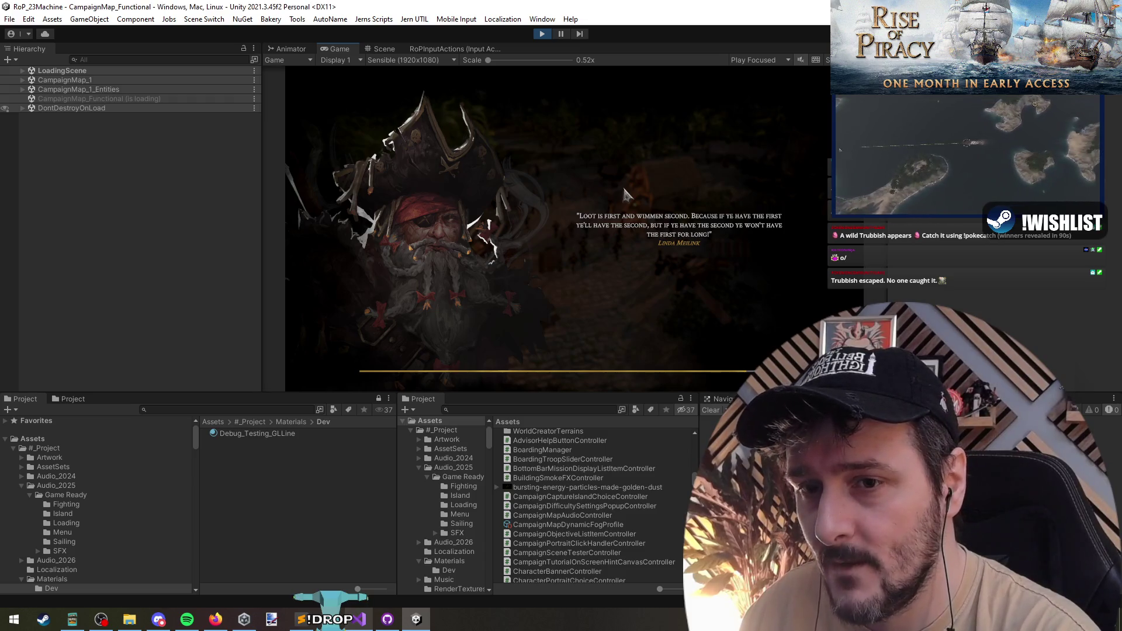
left_click(576, 317)
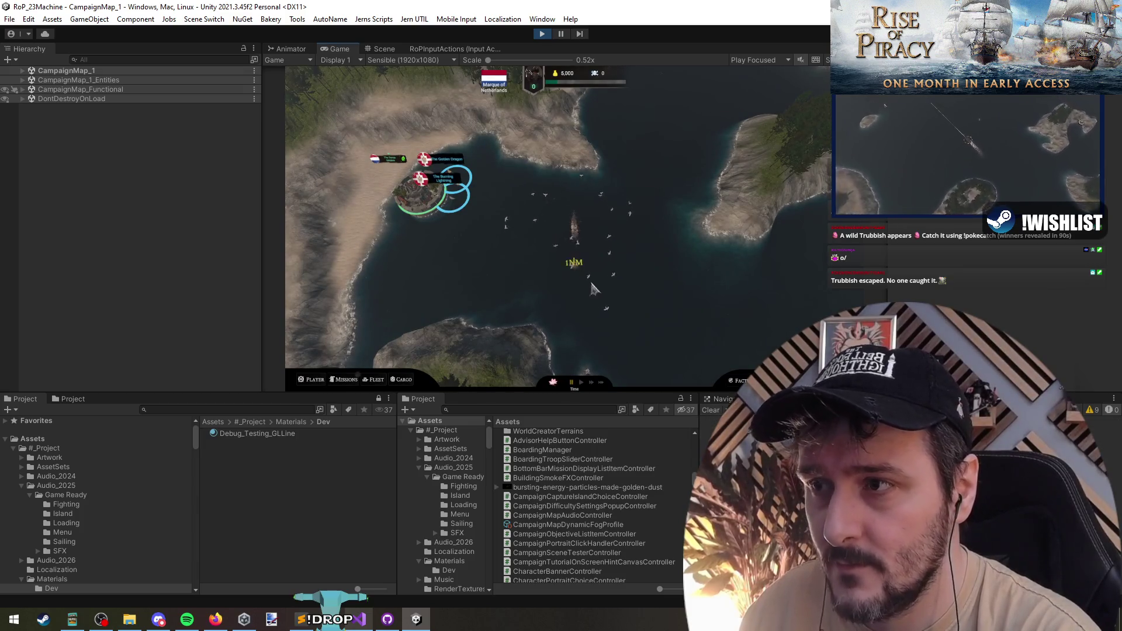
From the pause menu, set the campaign difficulty to Hard and confirm it
key("Escape")
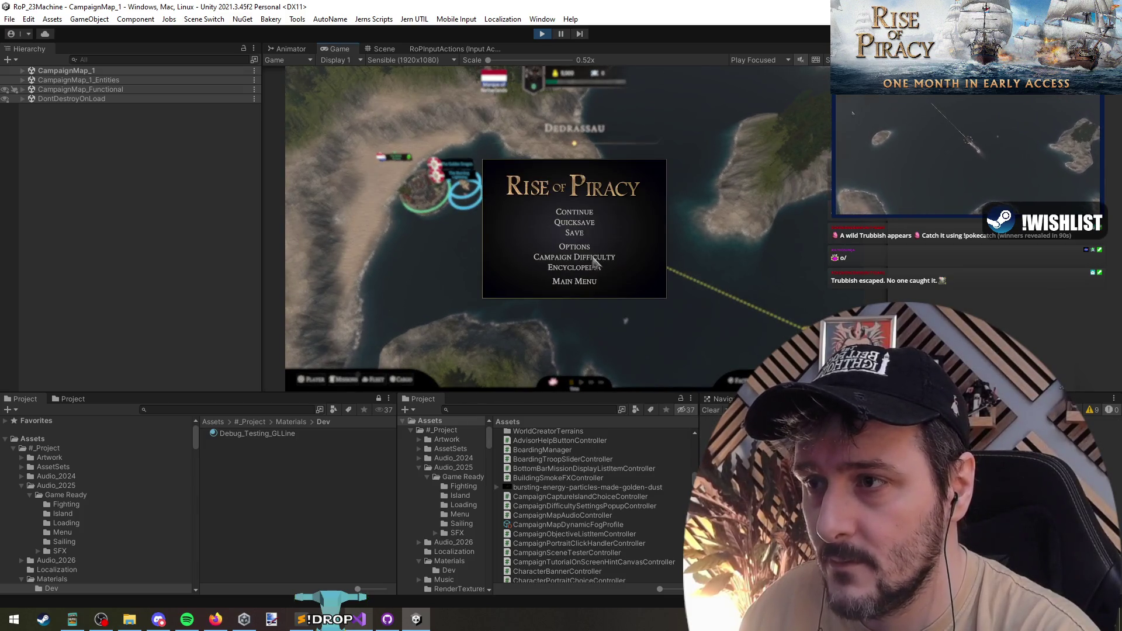
left_click(595, 258)
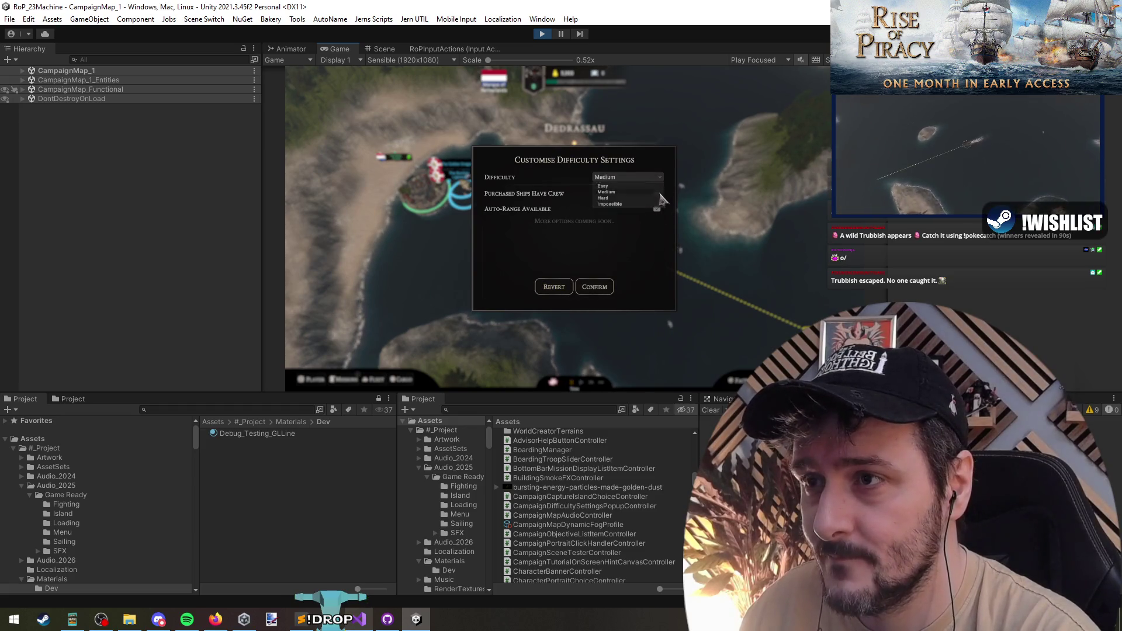
left_click(657, 193)
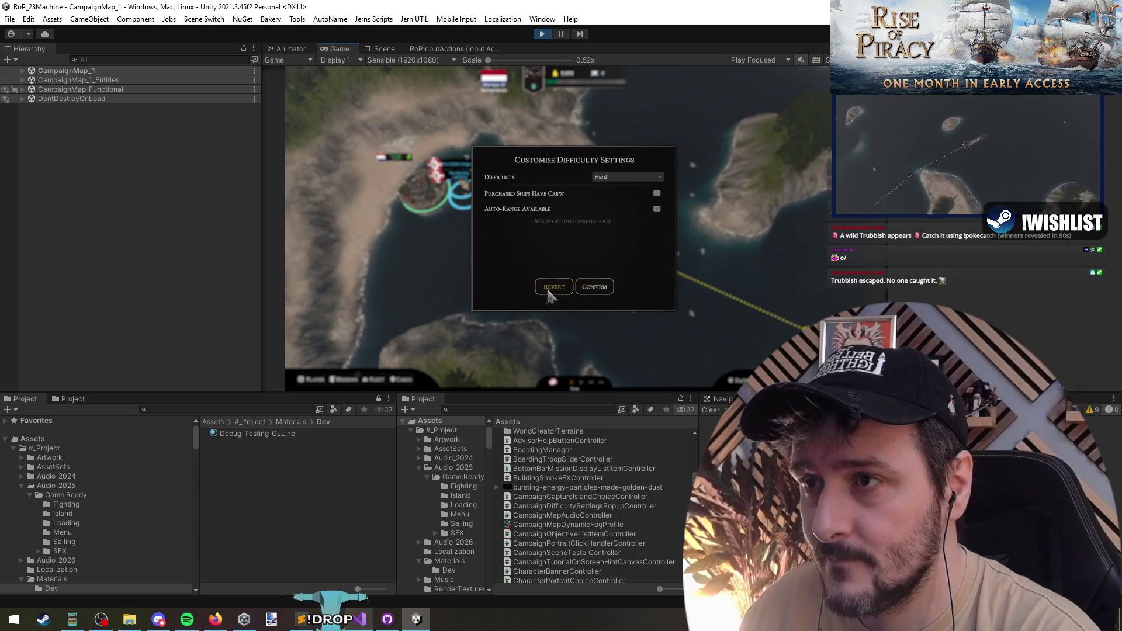
left_click(595, 288)
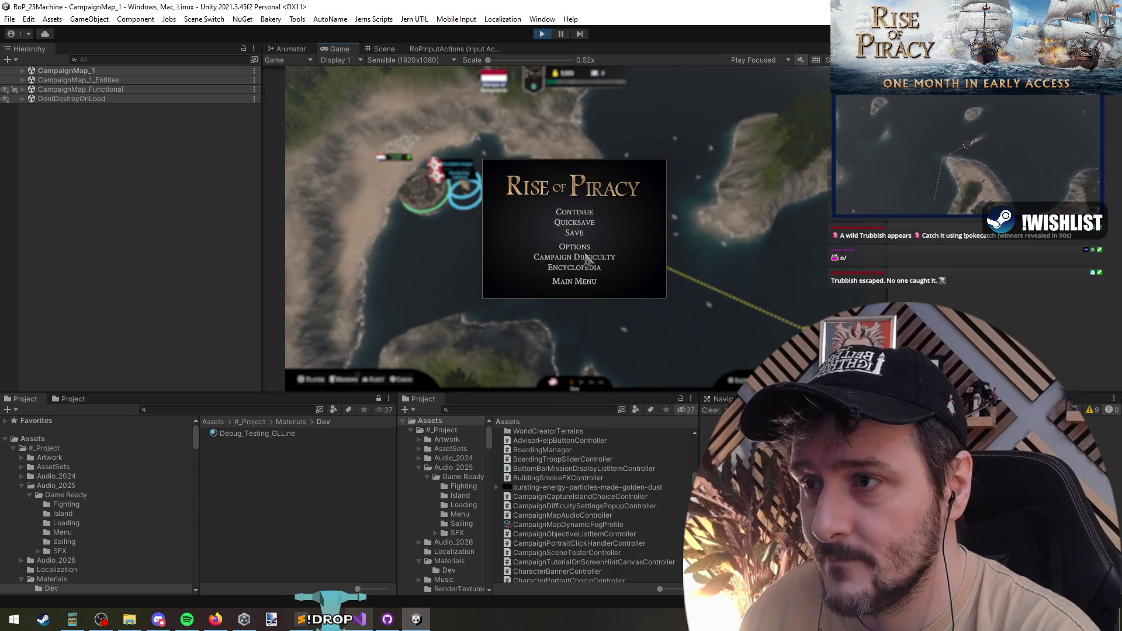
Check the game options briefly, then confirm exiting to the main menu
left_click(582, 248)
left_click(548, 337)
left_click(570, 281)
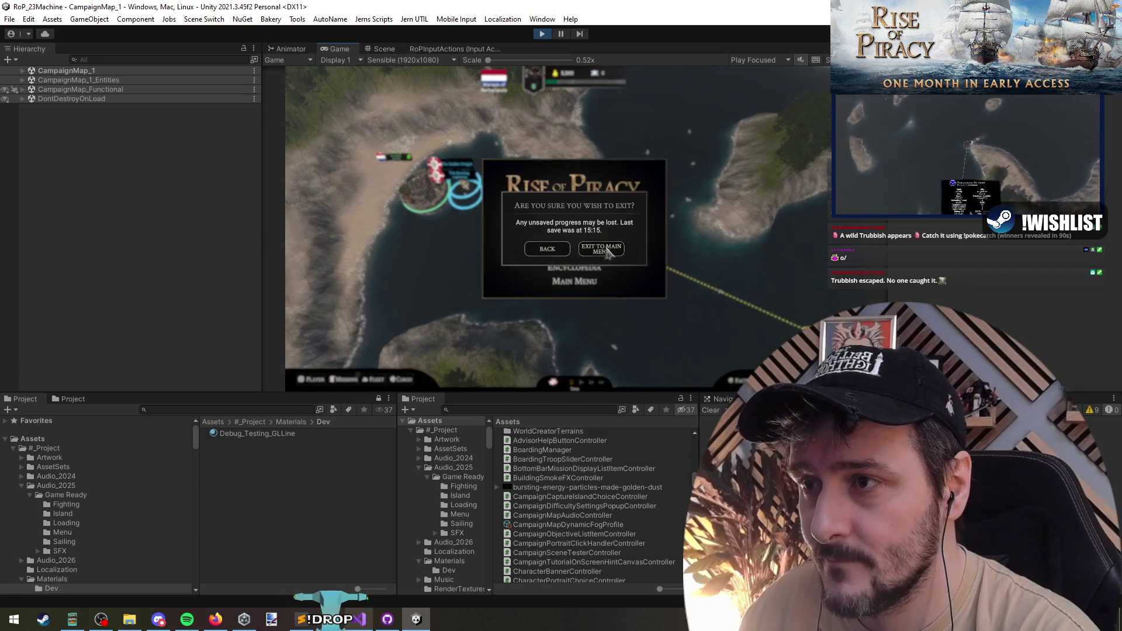
left_click(602, 251)
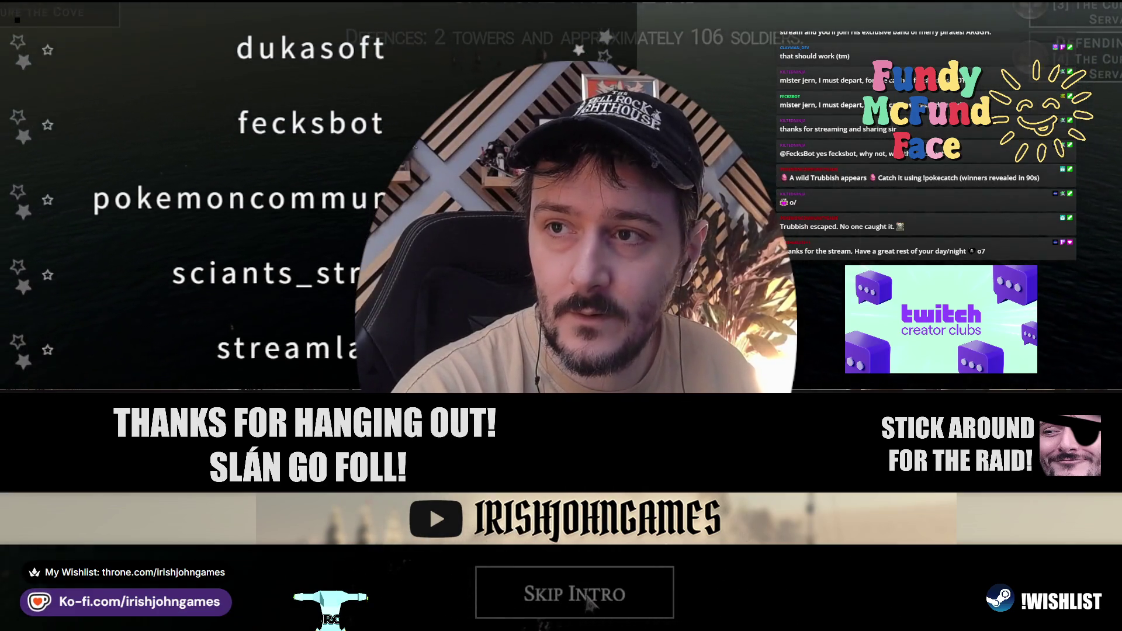
Skip the game intro playing behind the stream outro overlay
left_click(587, 601)
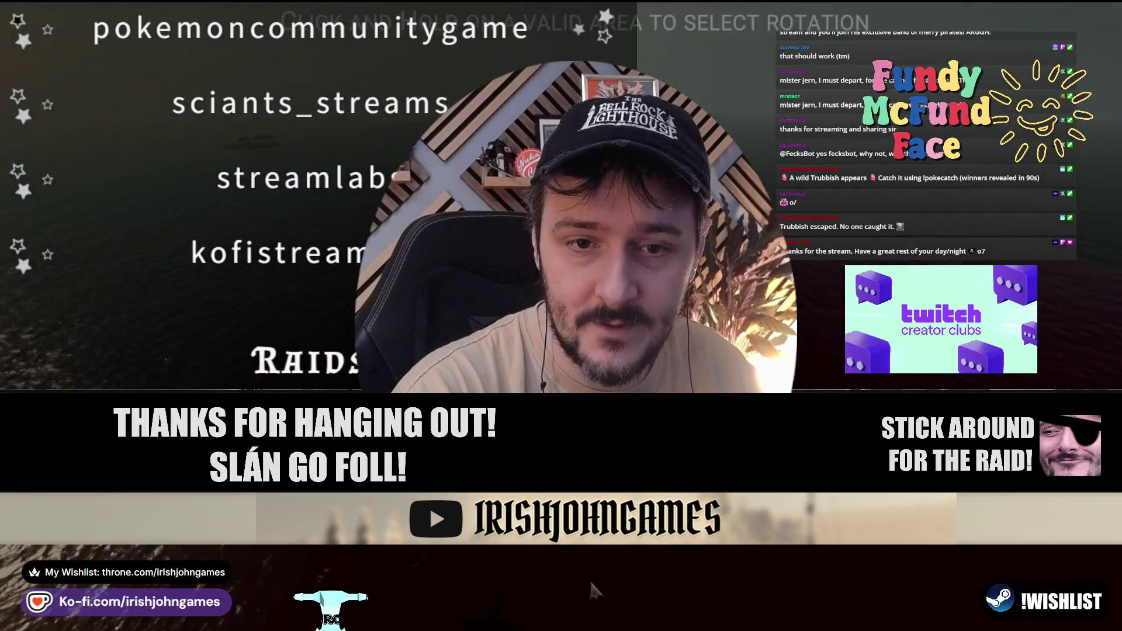